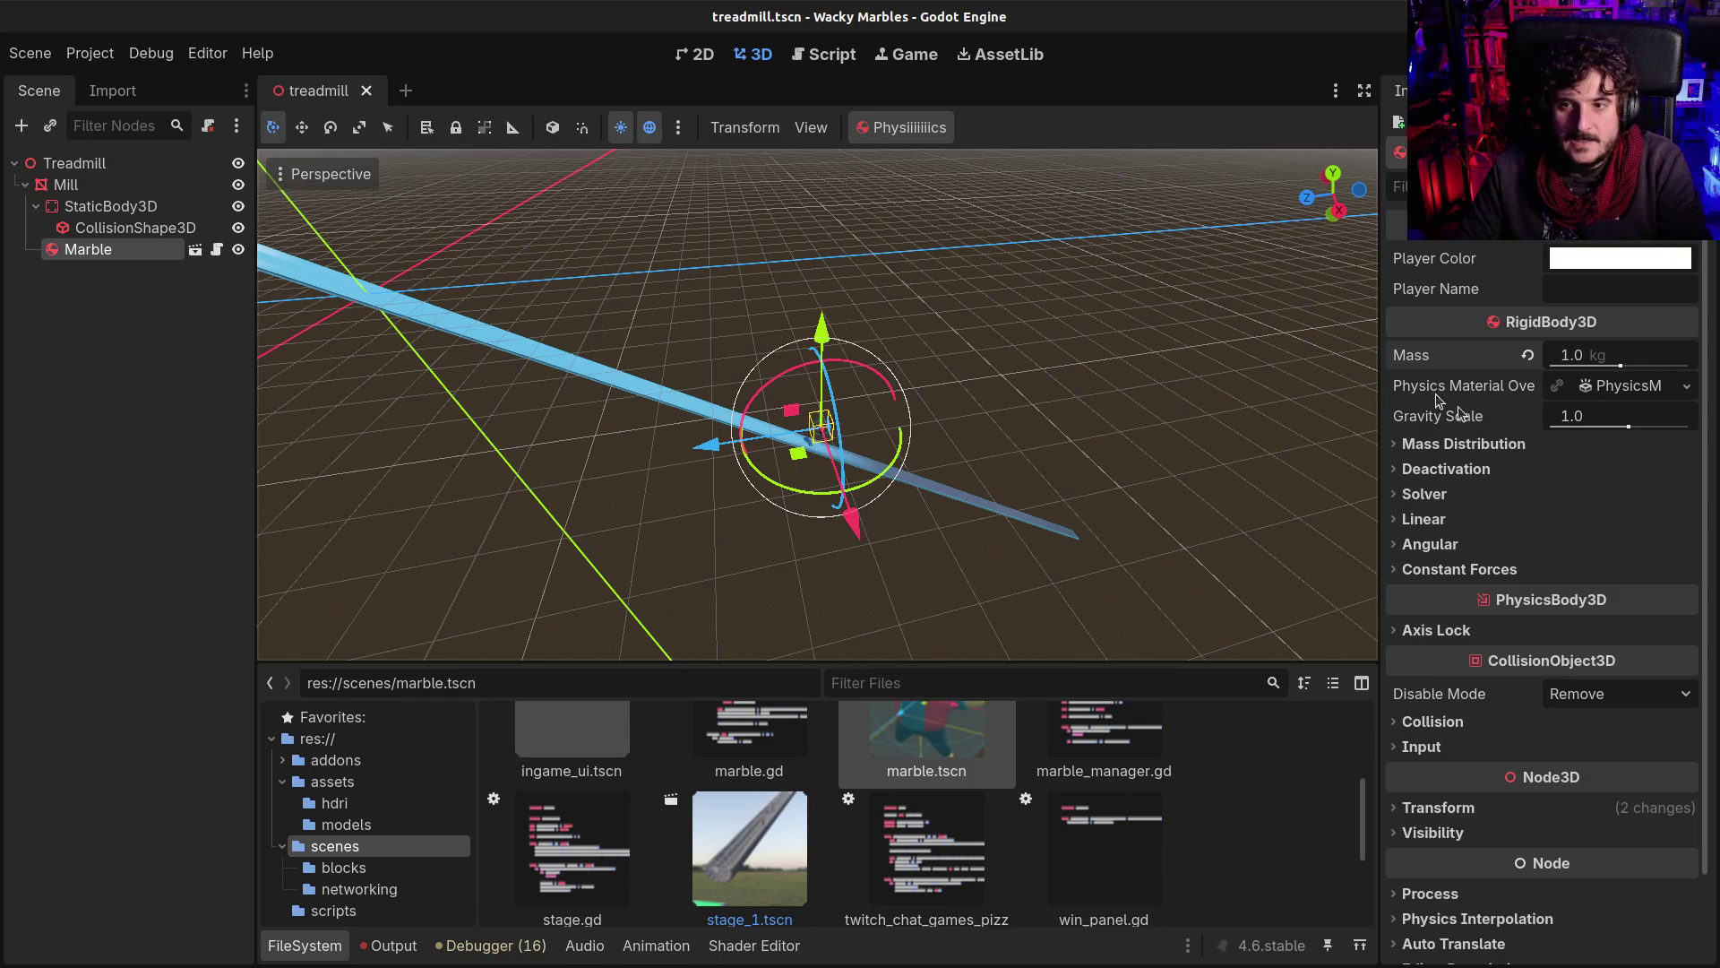
Step: Turn on the live physics preview and give the Marble a heavier mass
left_click(906, 131)
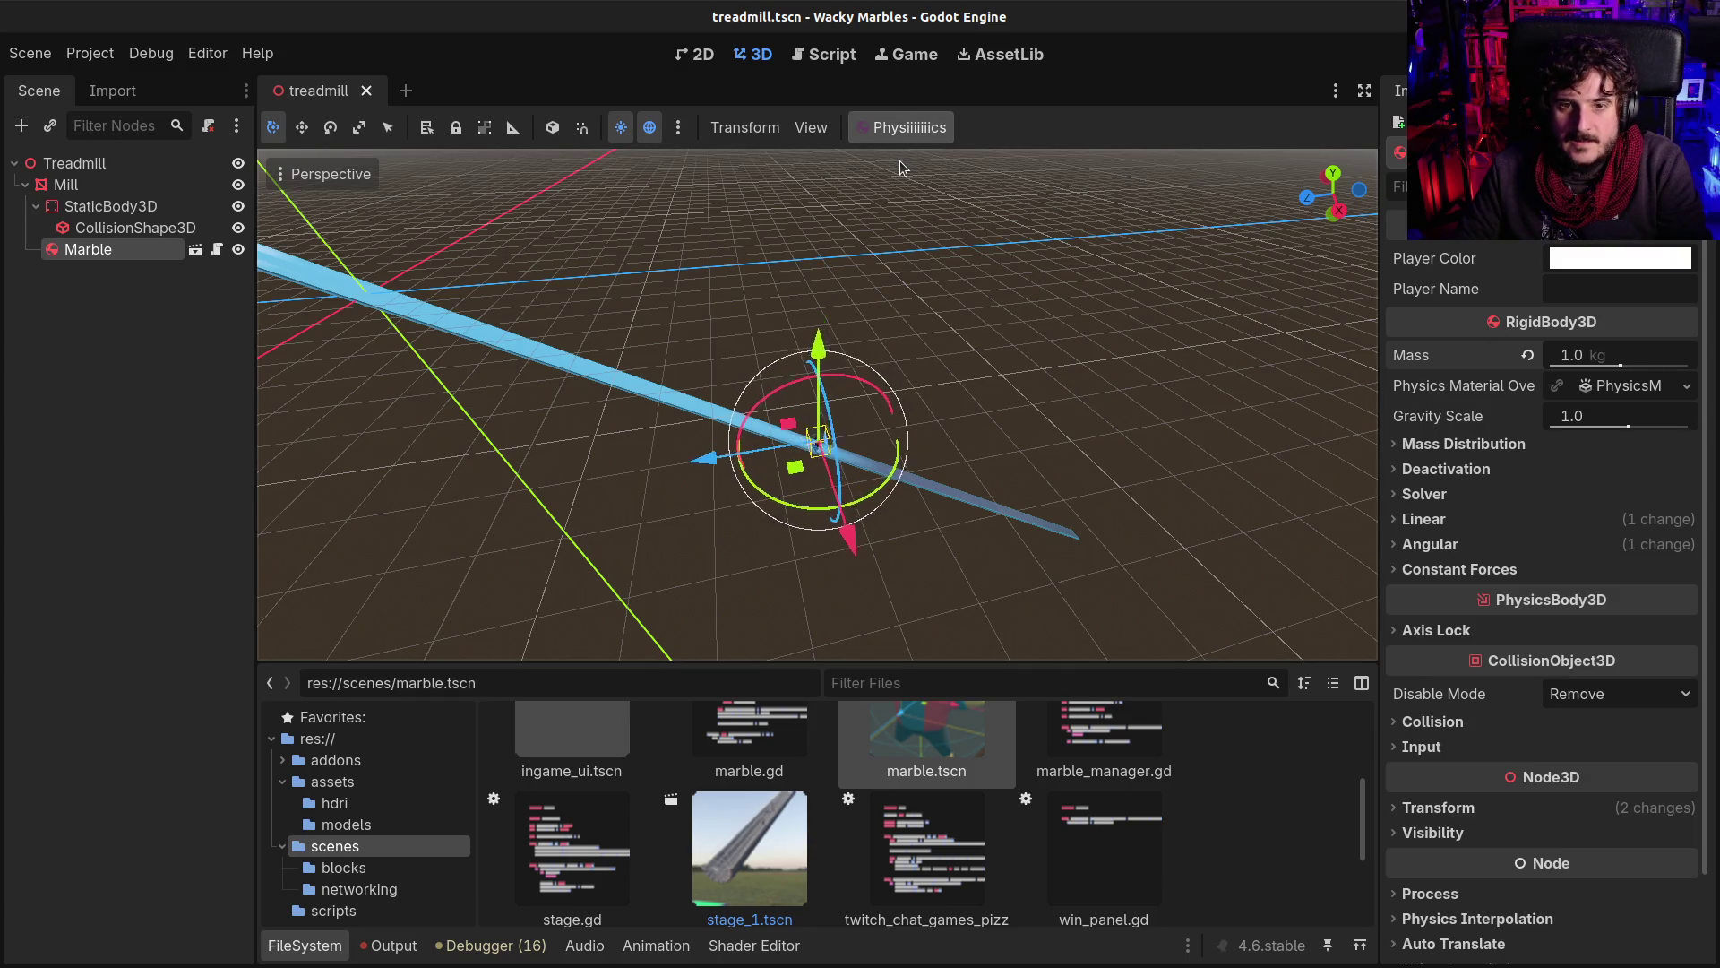
left_click_drag(812, 213, 717, 152)
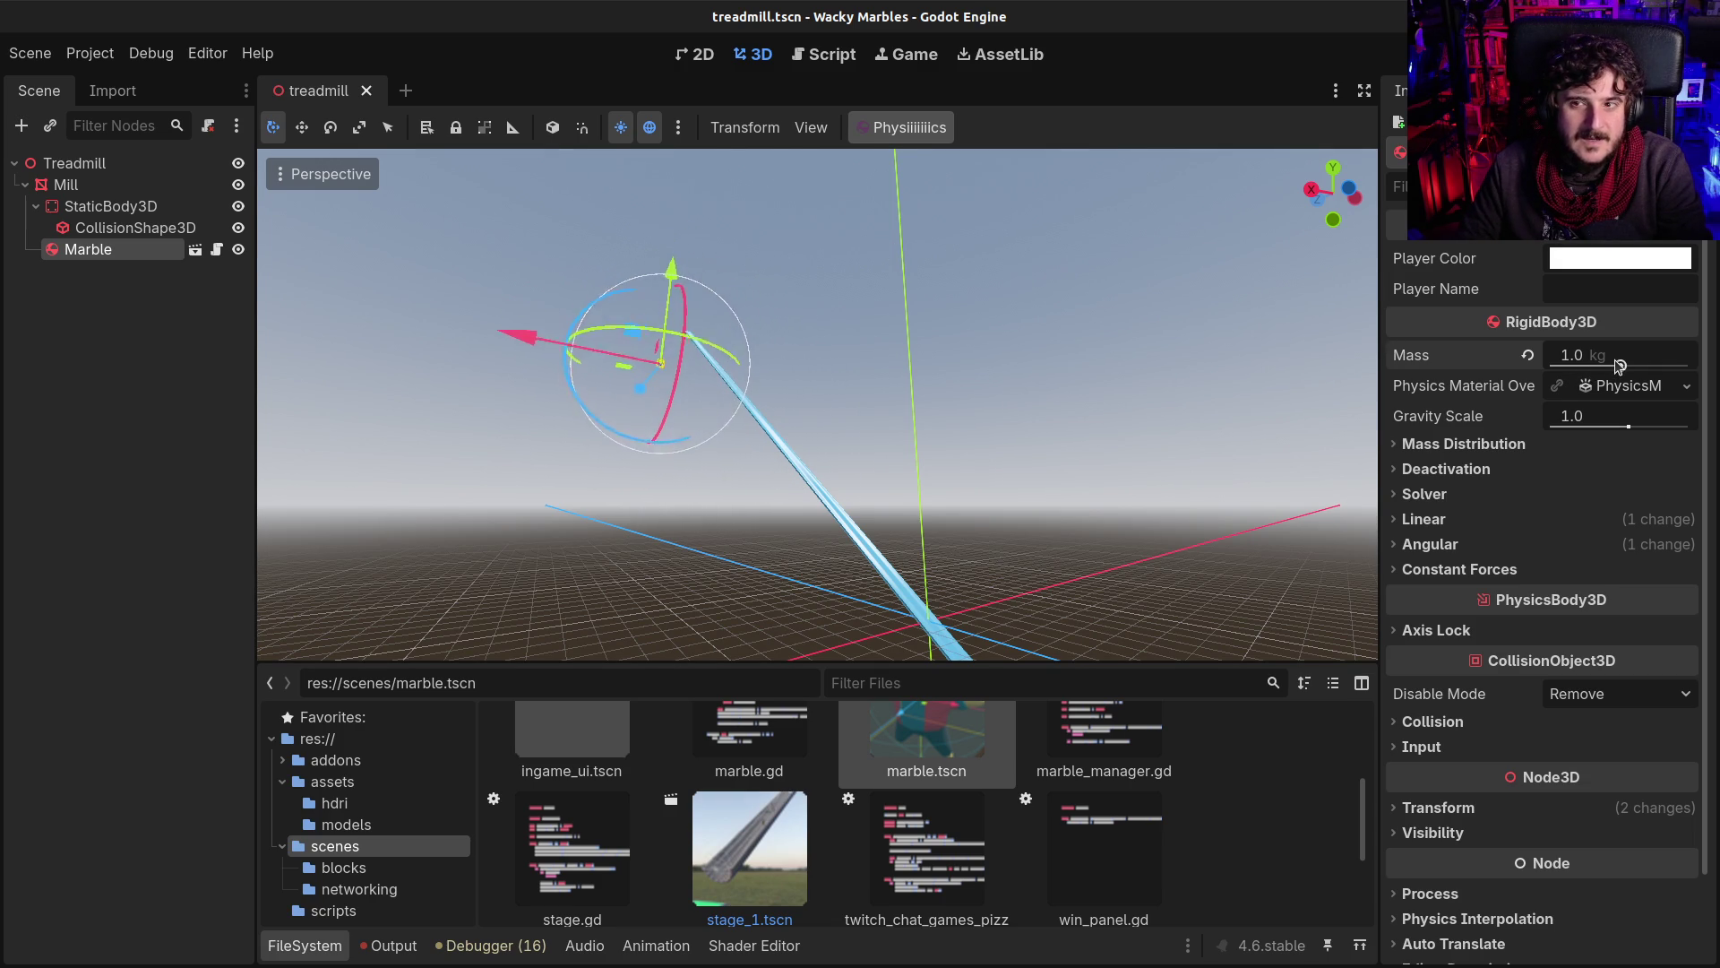
left_click(1591, 352)
type("10")
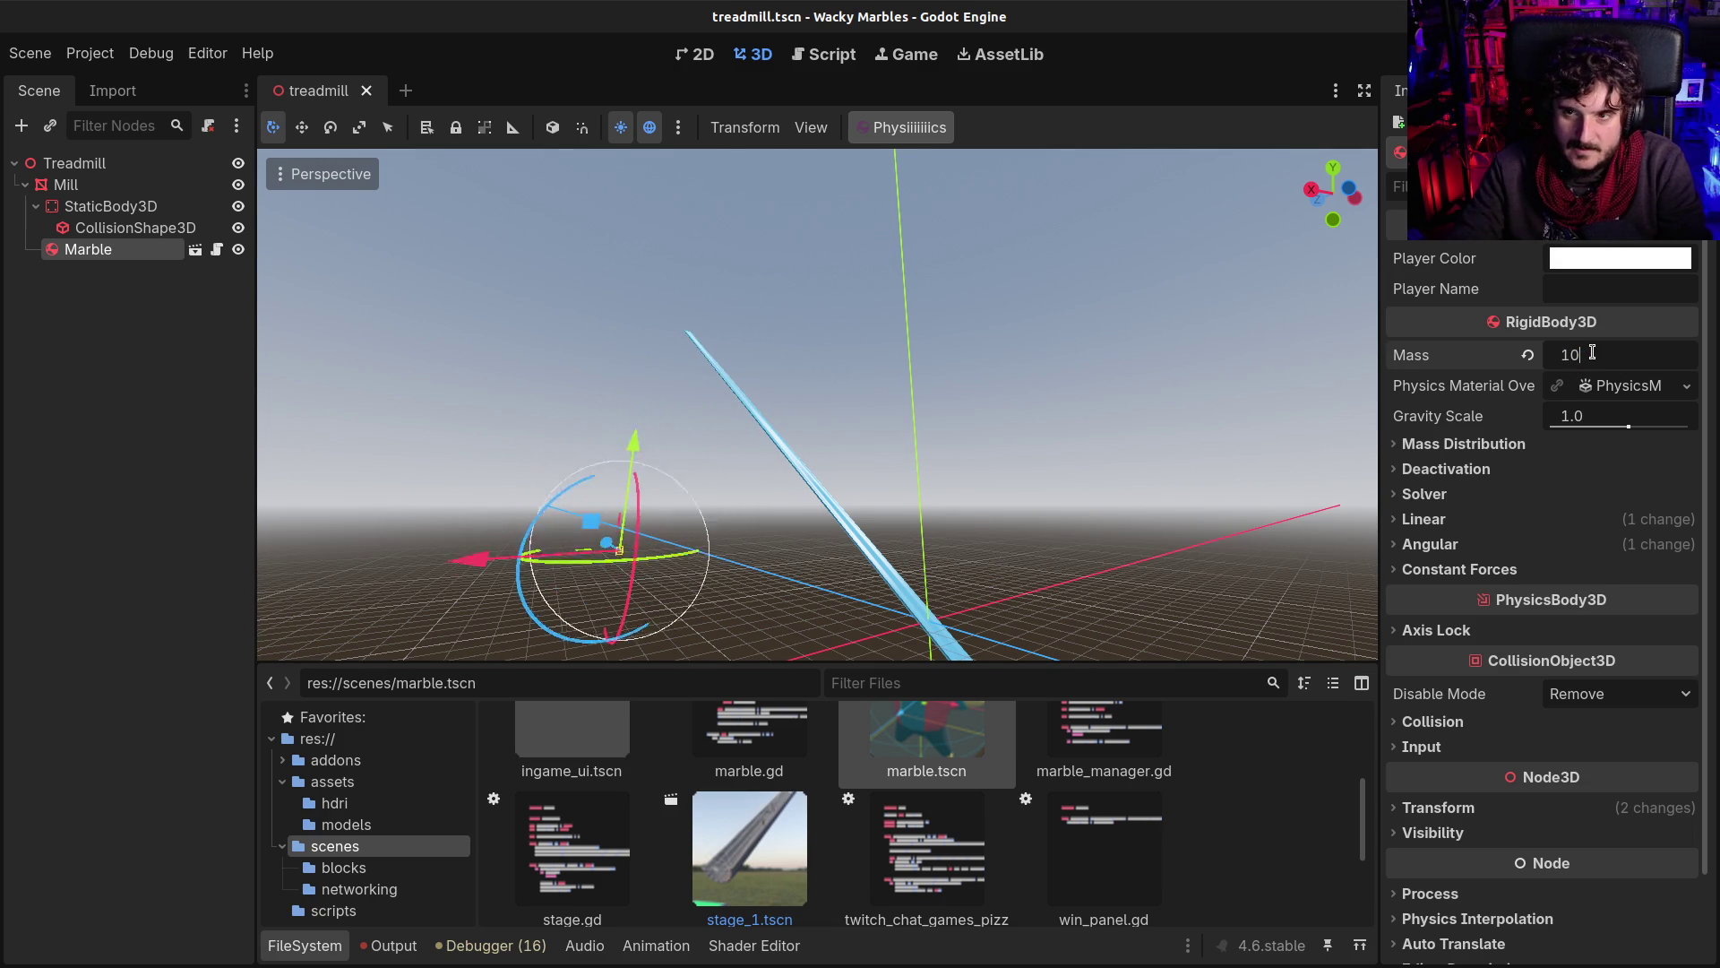
type("00")
key("Return")
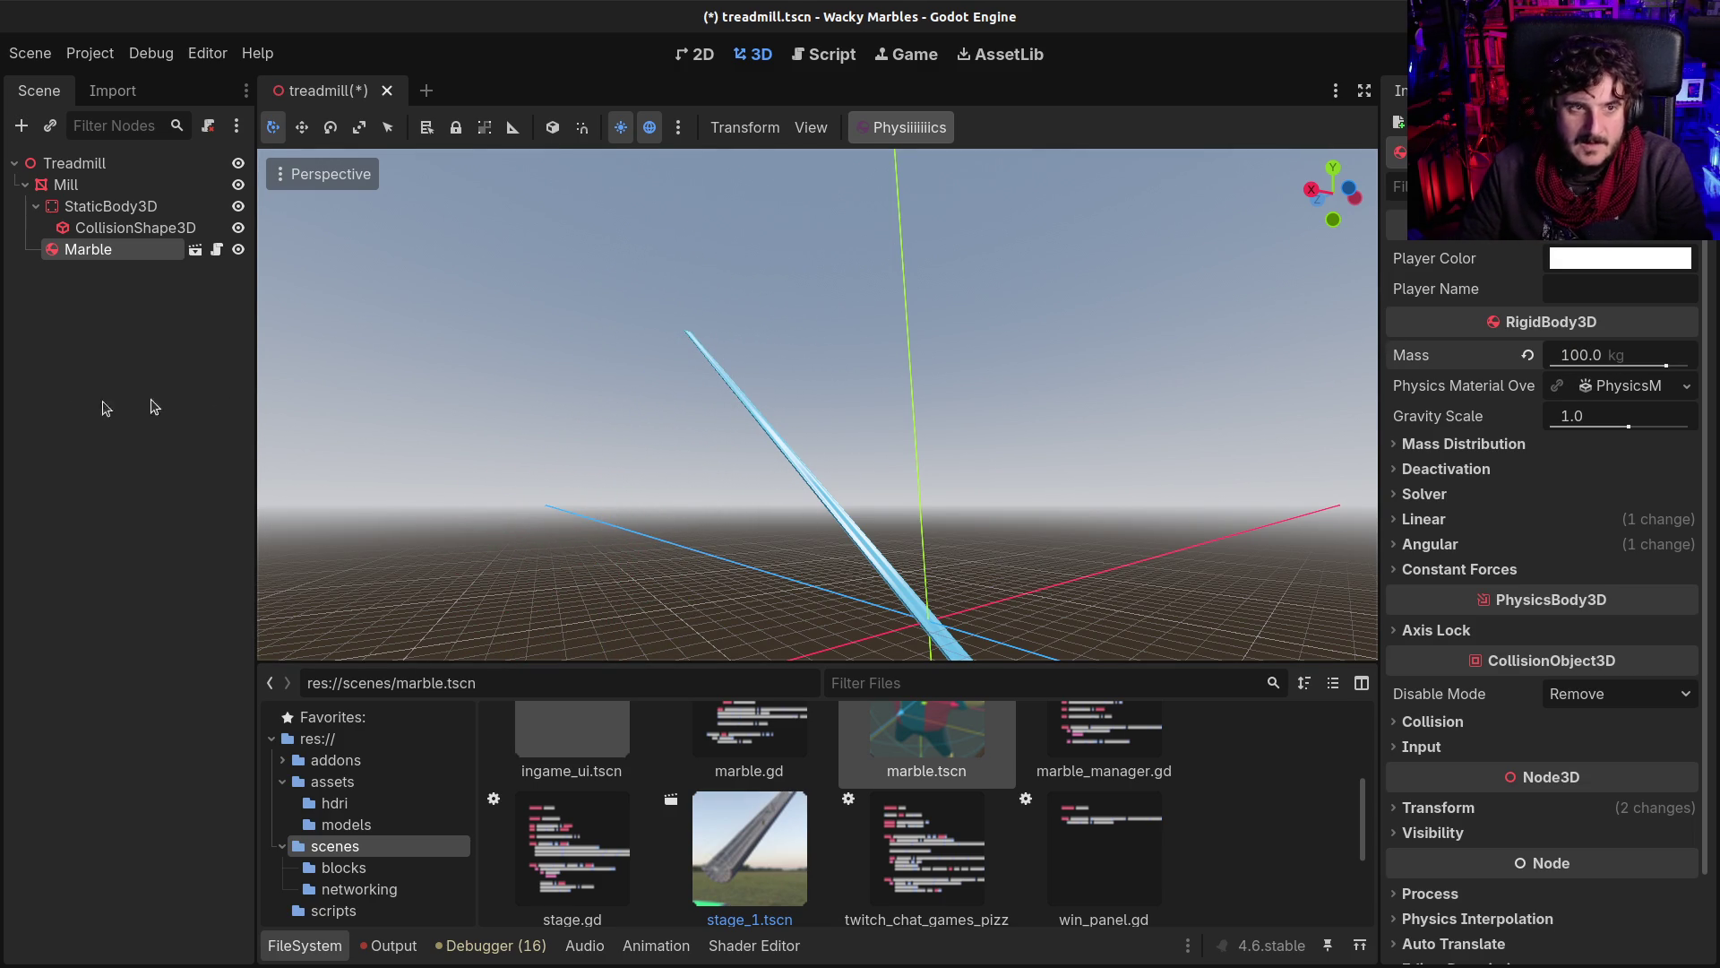
Step: Delete the Marble node from the scene
left_click(81, 256)
key("Delete")
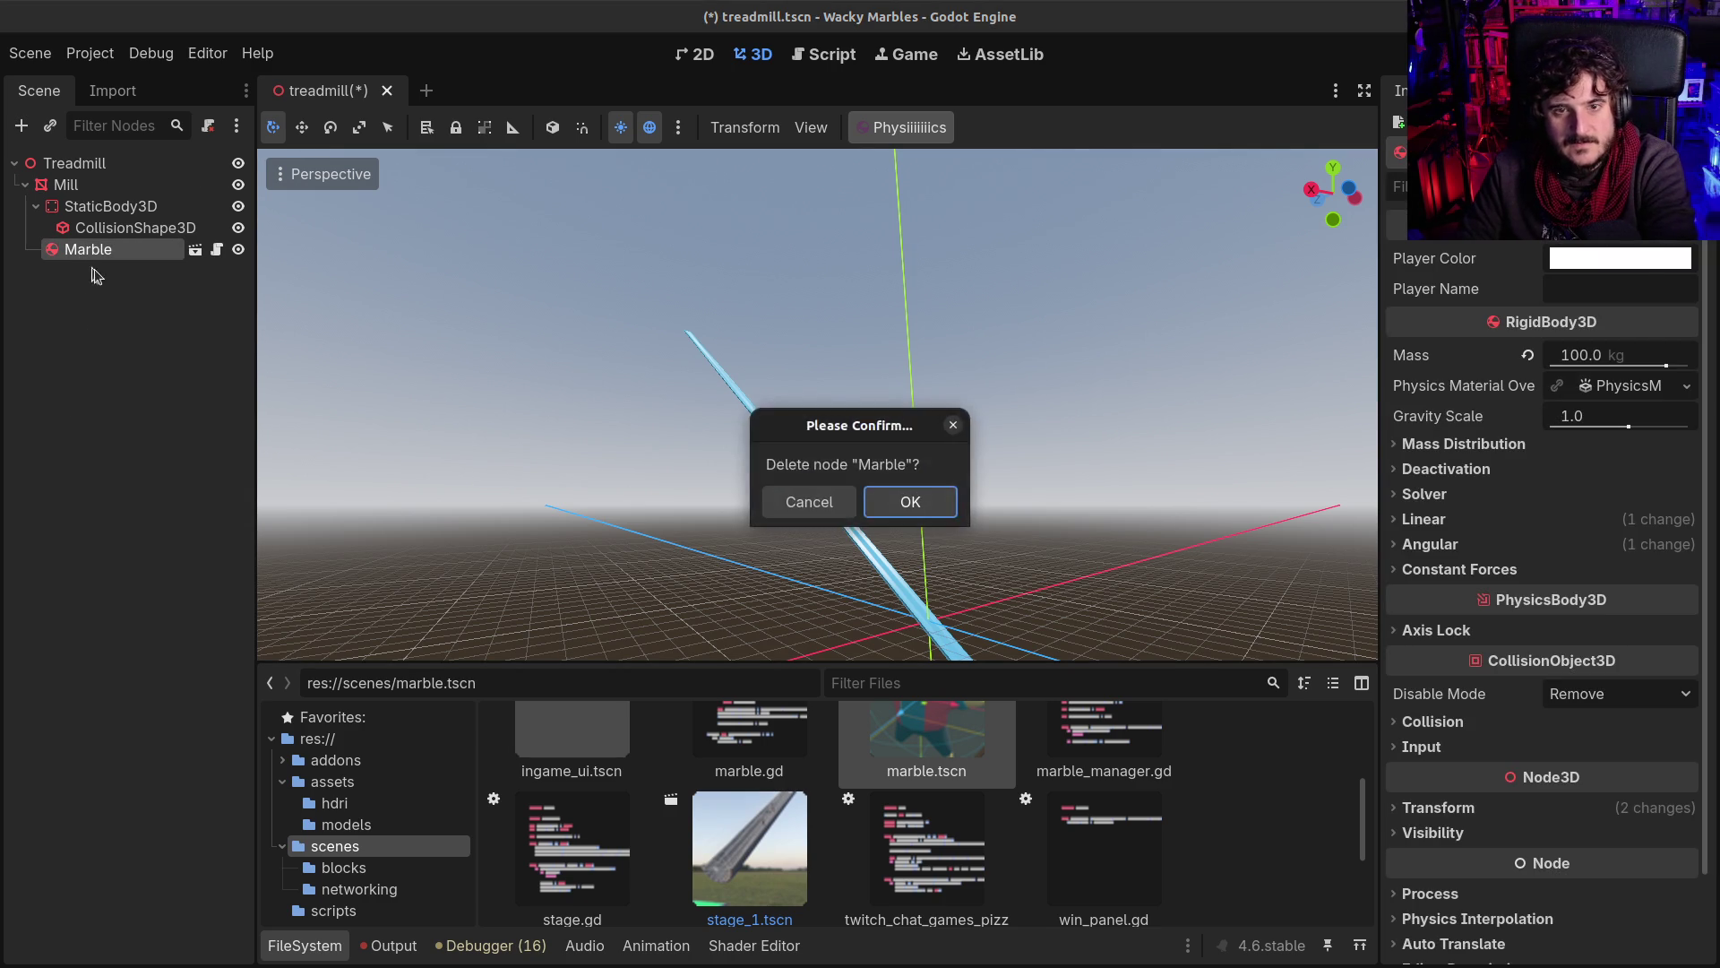
key("Return")
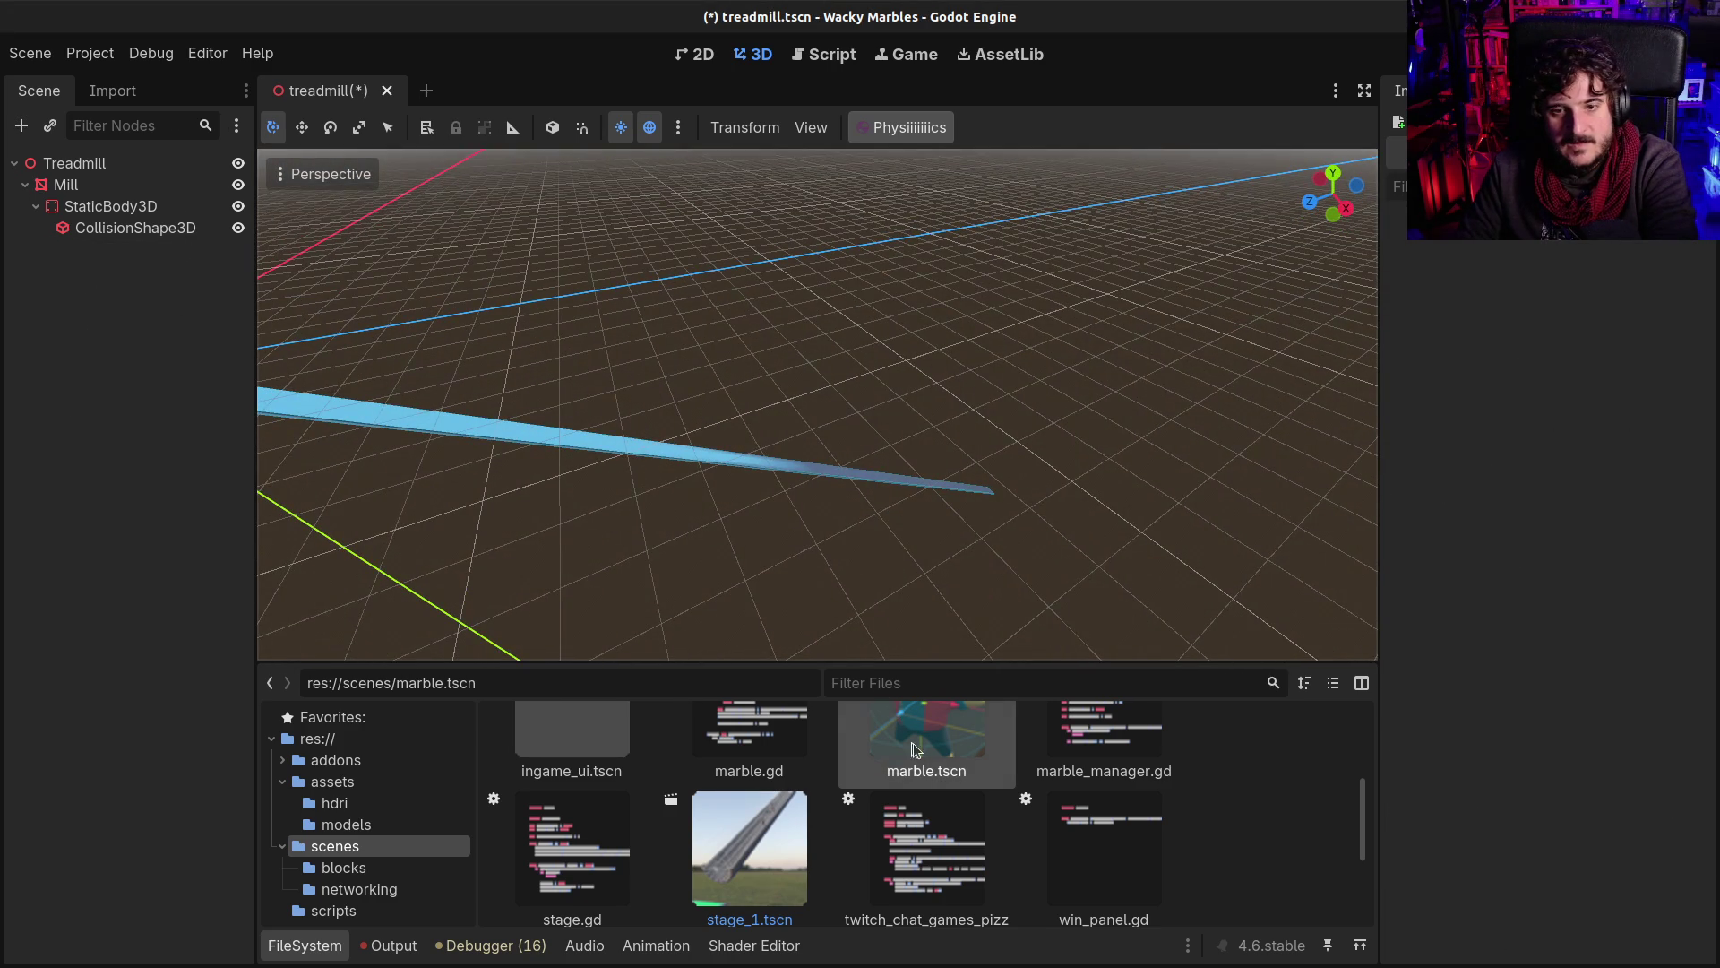
left_click_drag(912, 744, 727, 439)
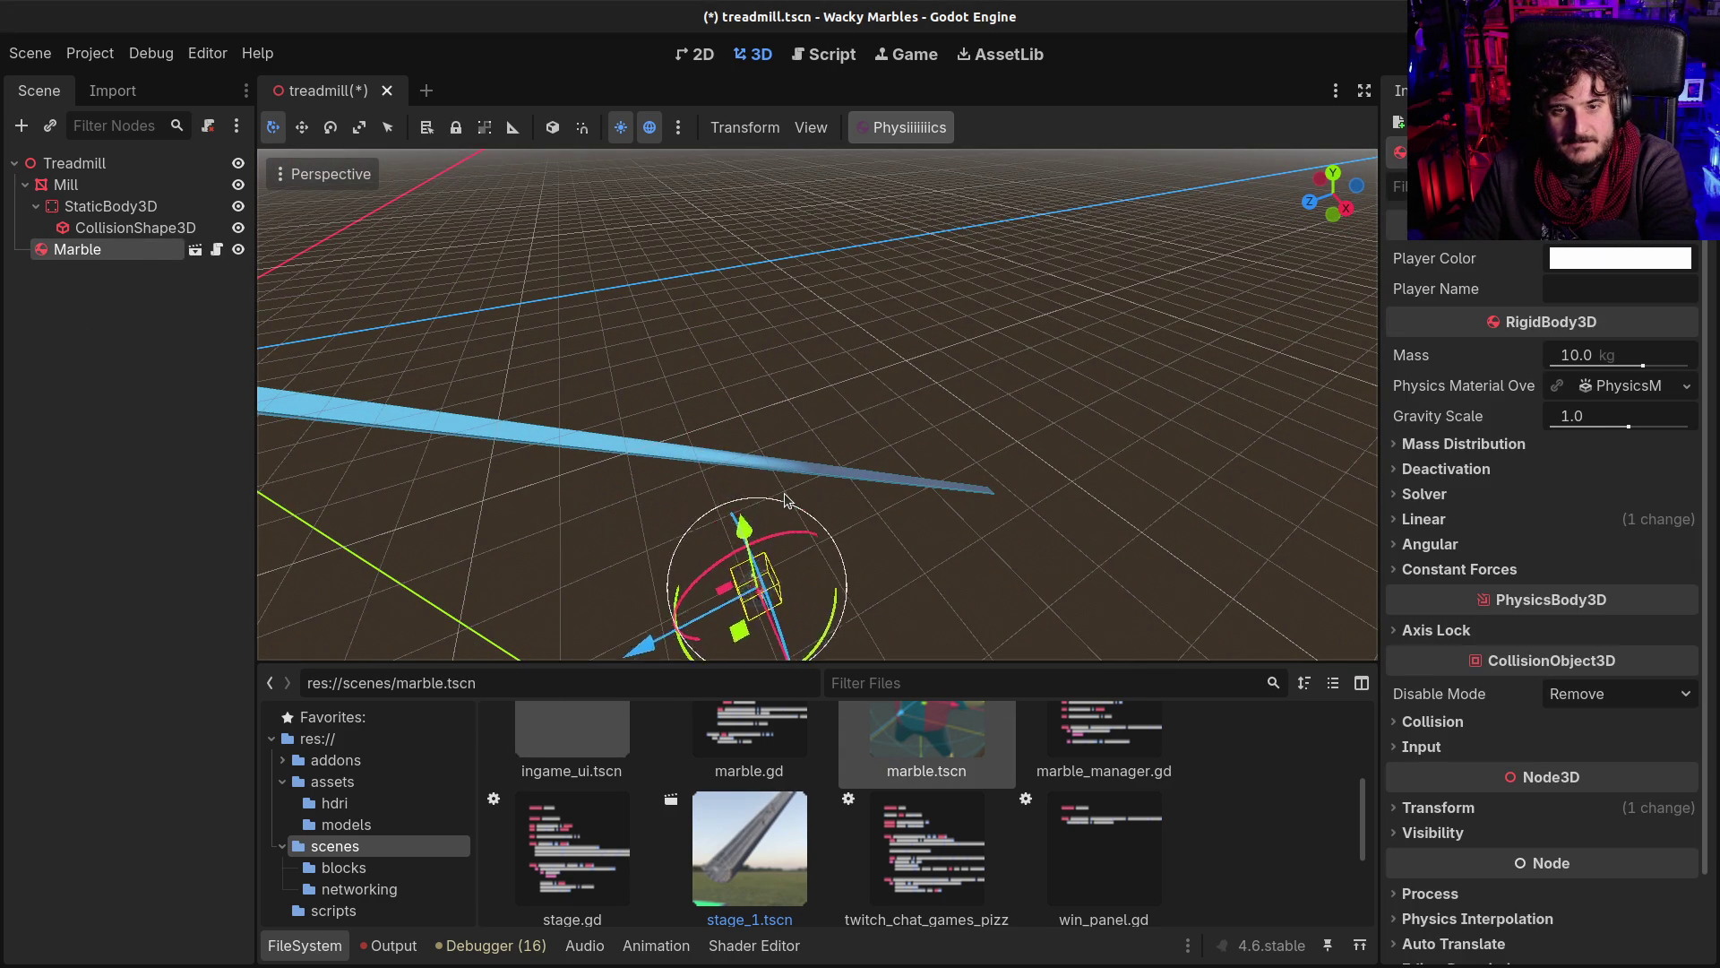
left_click(139, 301)
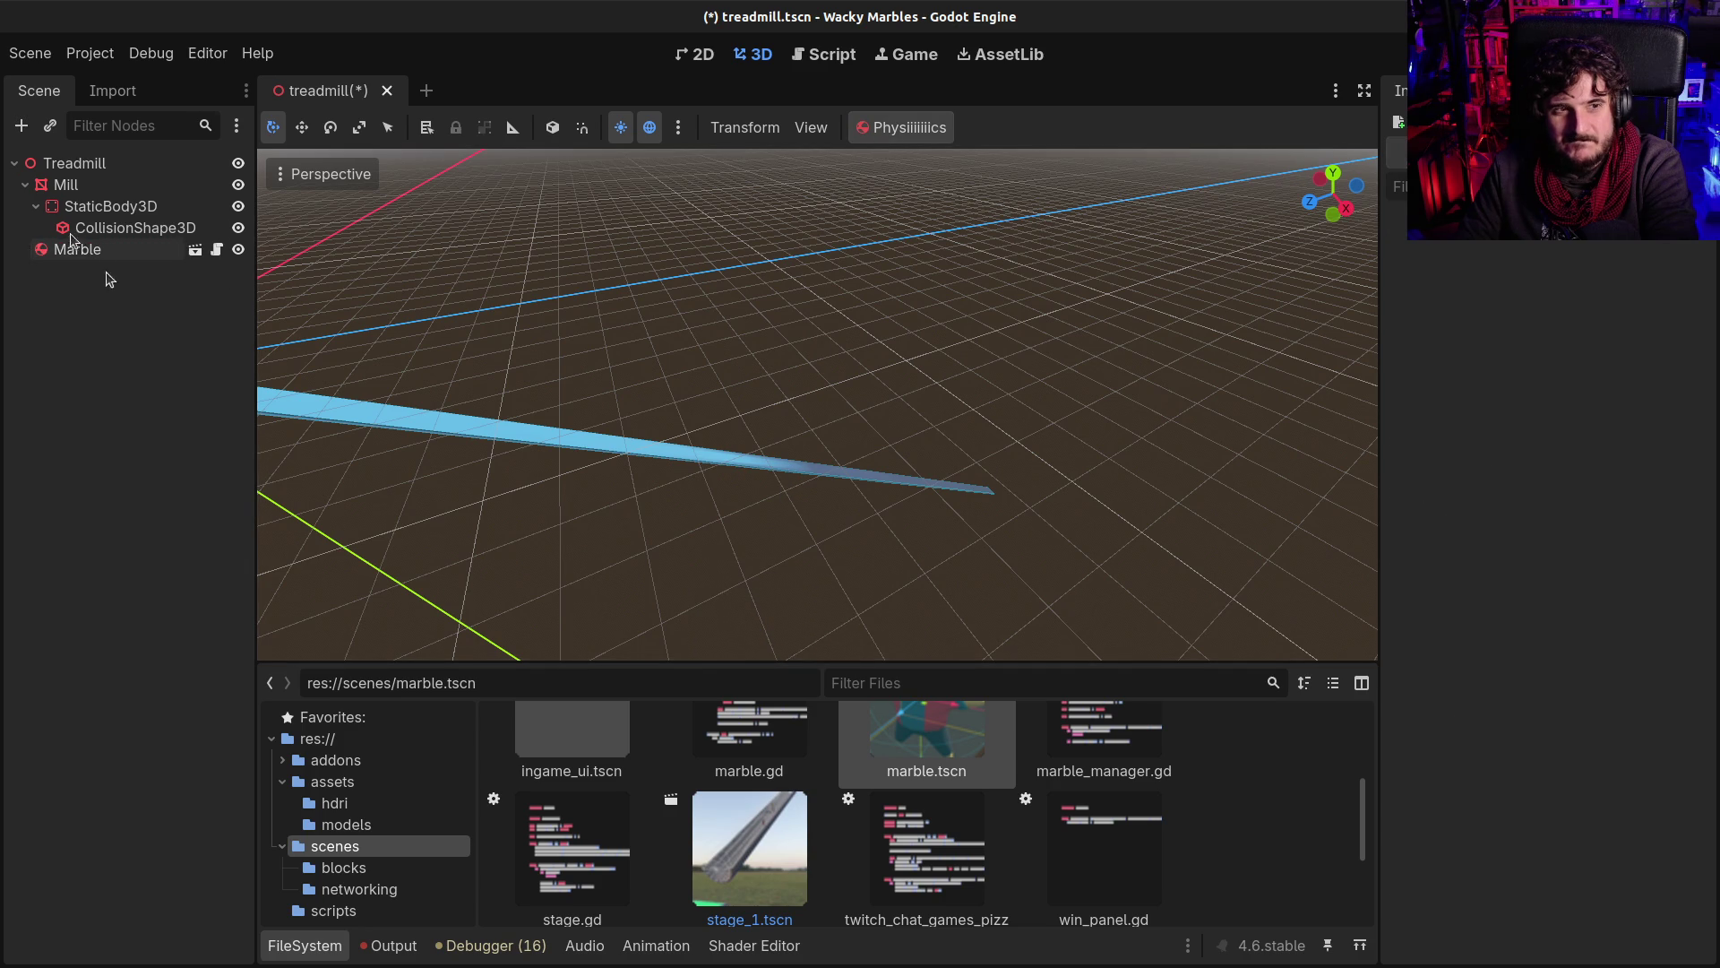
left_click(58, 249)
key("Delete")
key("Return")
mouse_move(944, 749)
left_mouse_down()
mouse_move(825, 499)
mouse_move(717, 439)
mouse_move(723, 459)
left_mouse_up()
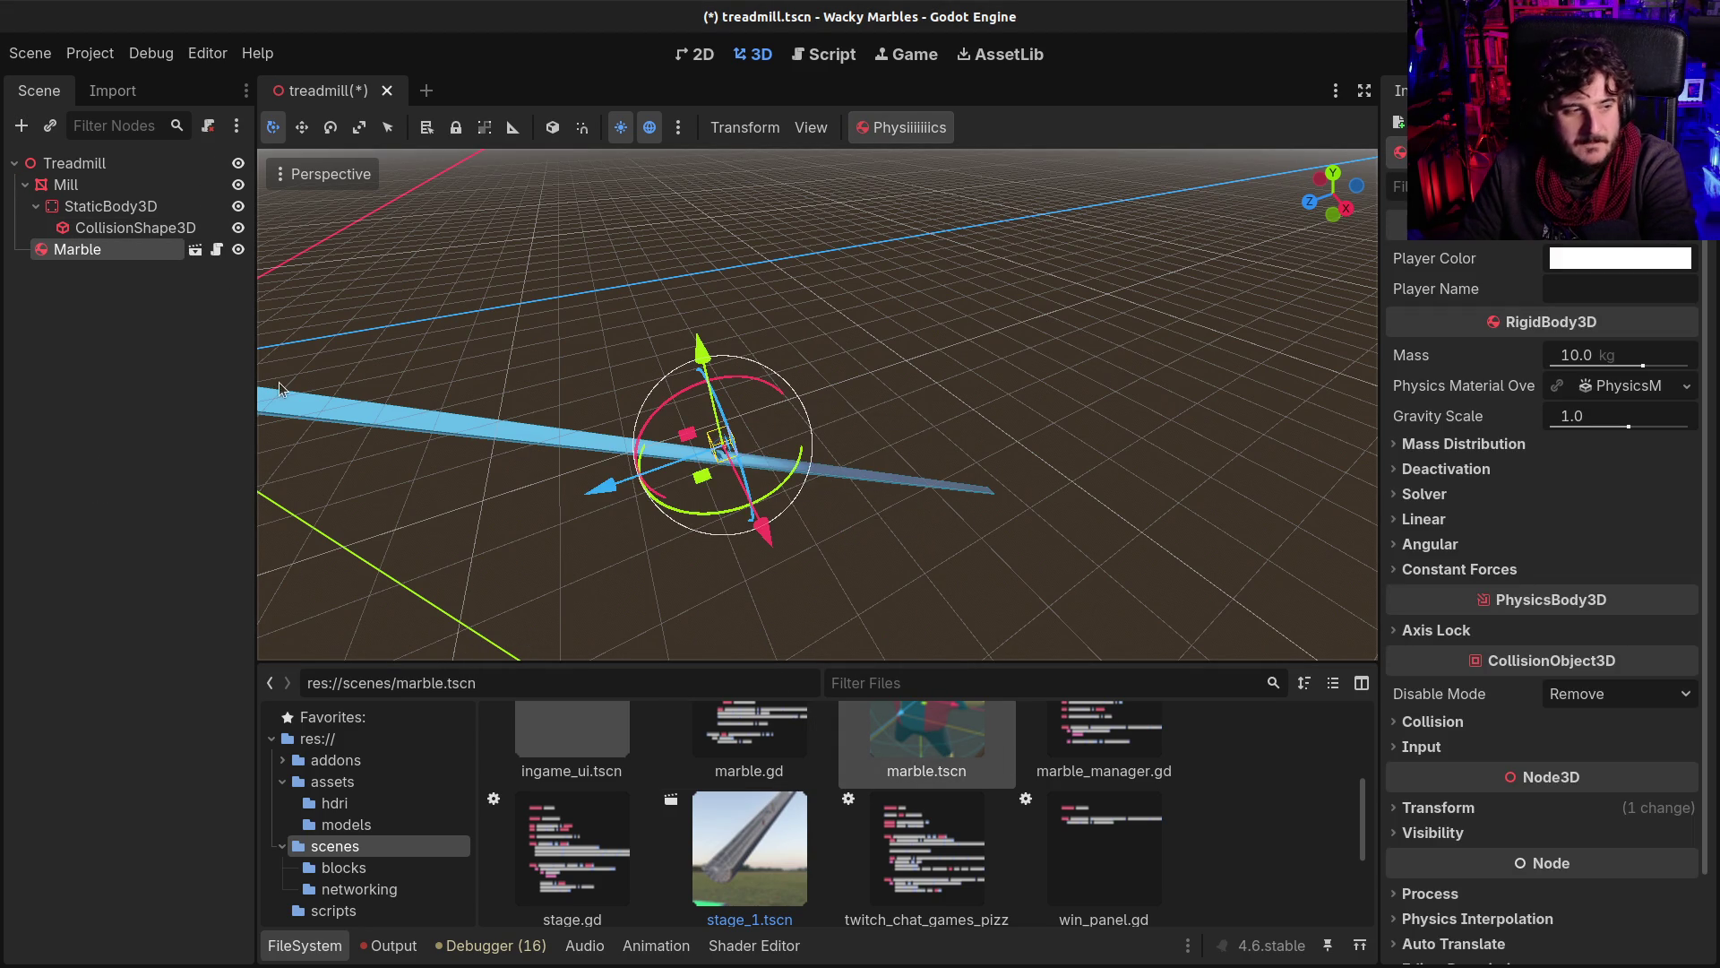
left_click(868, 128)
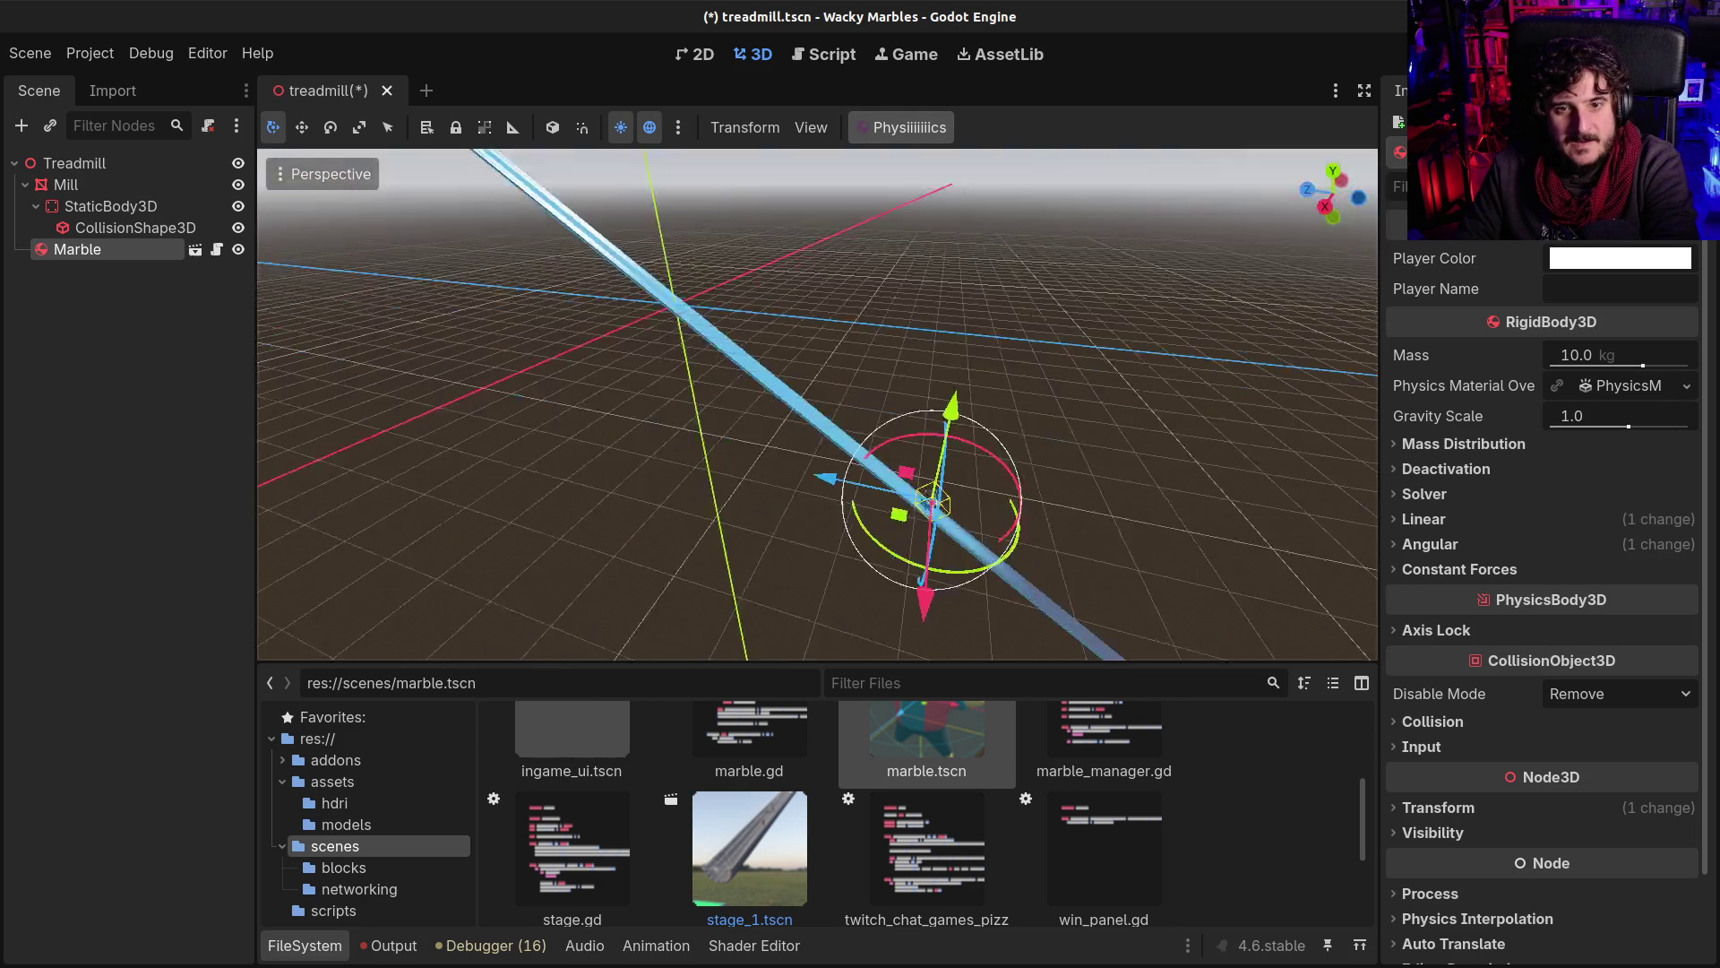
left_click_drag(1010, 395, 976, 376)
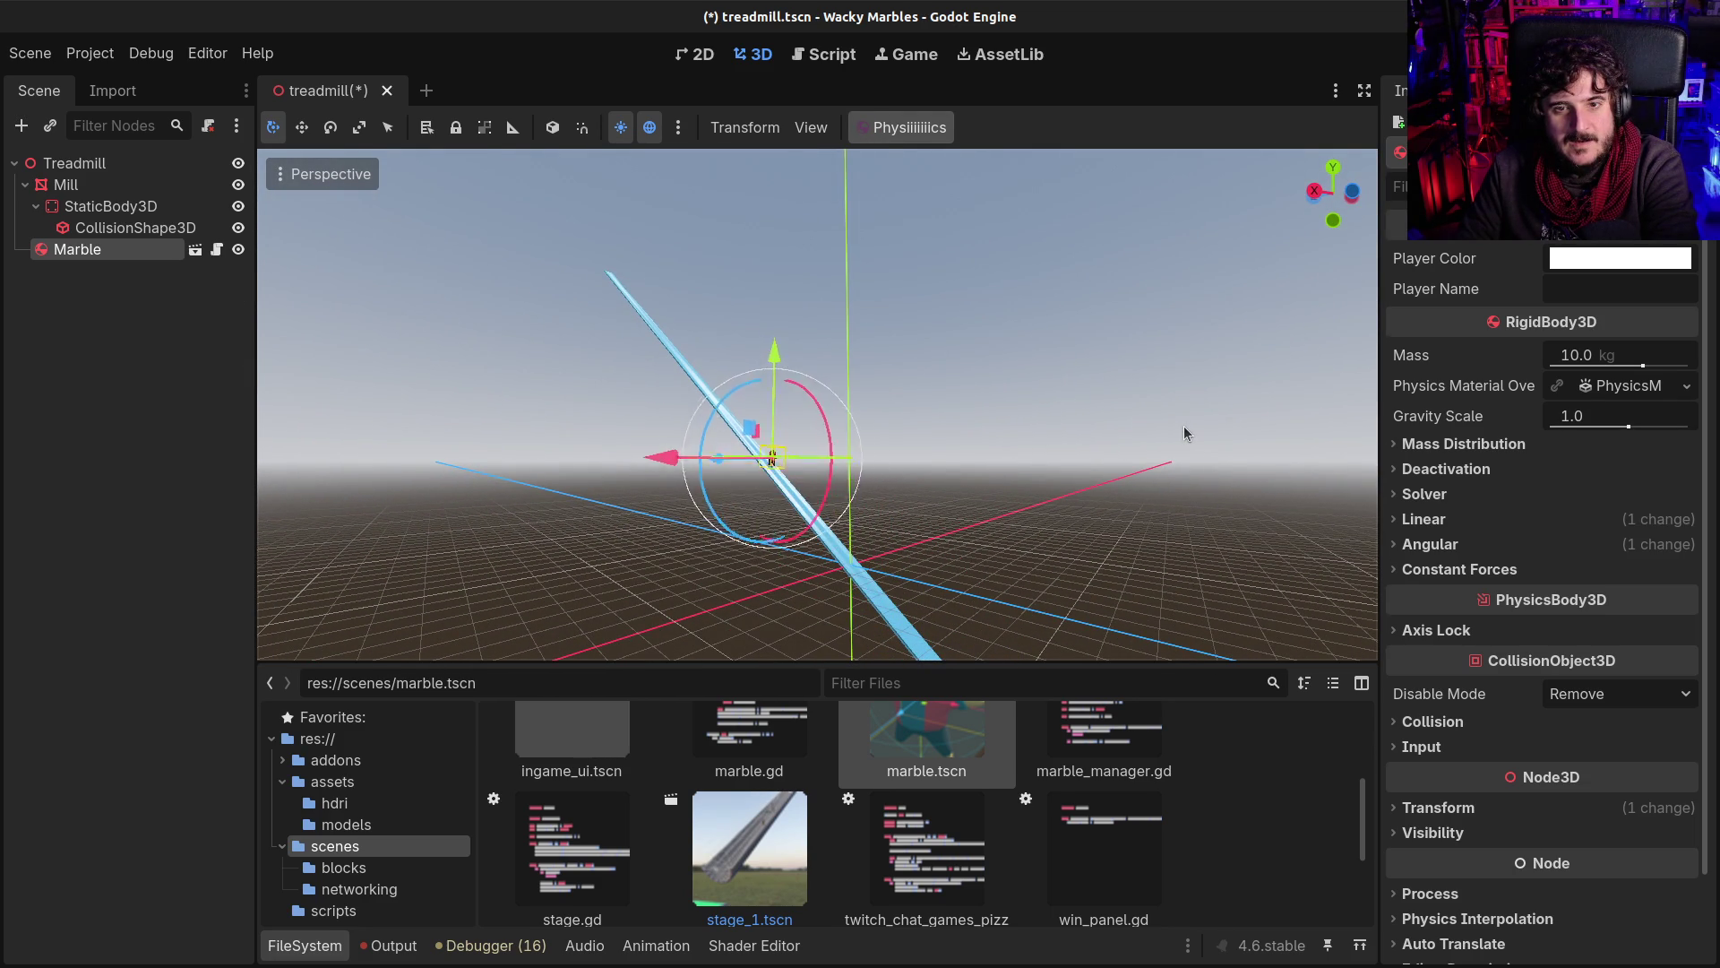
left_click(1636, 363)
type("1000")
key("Return")
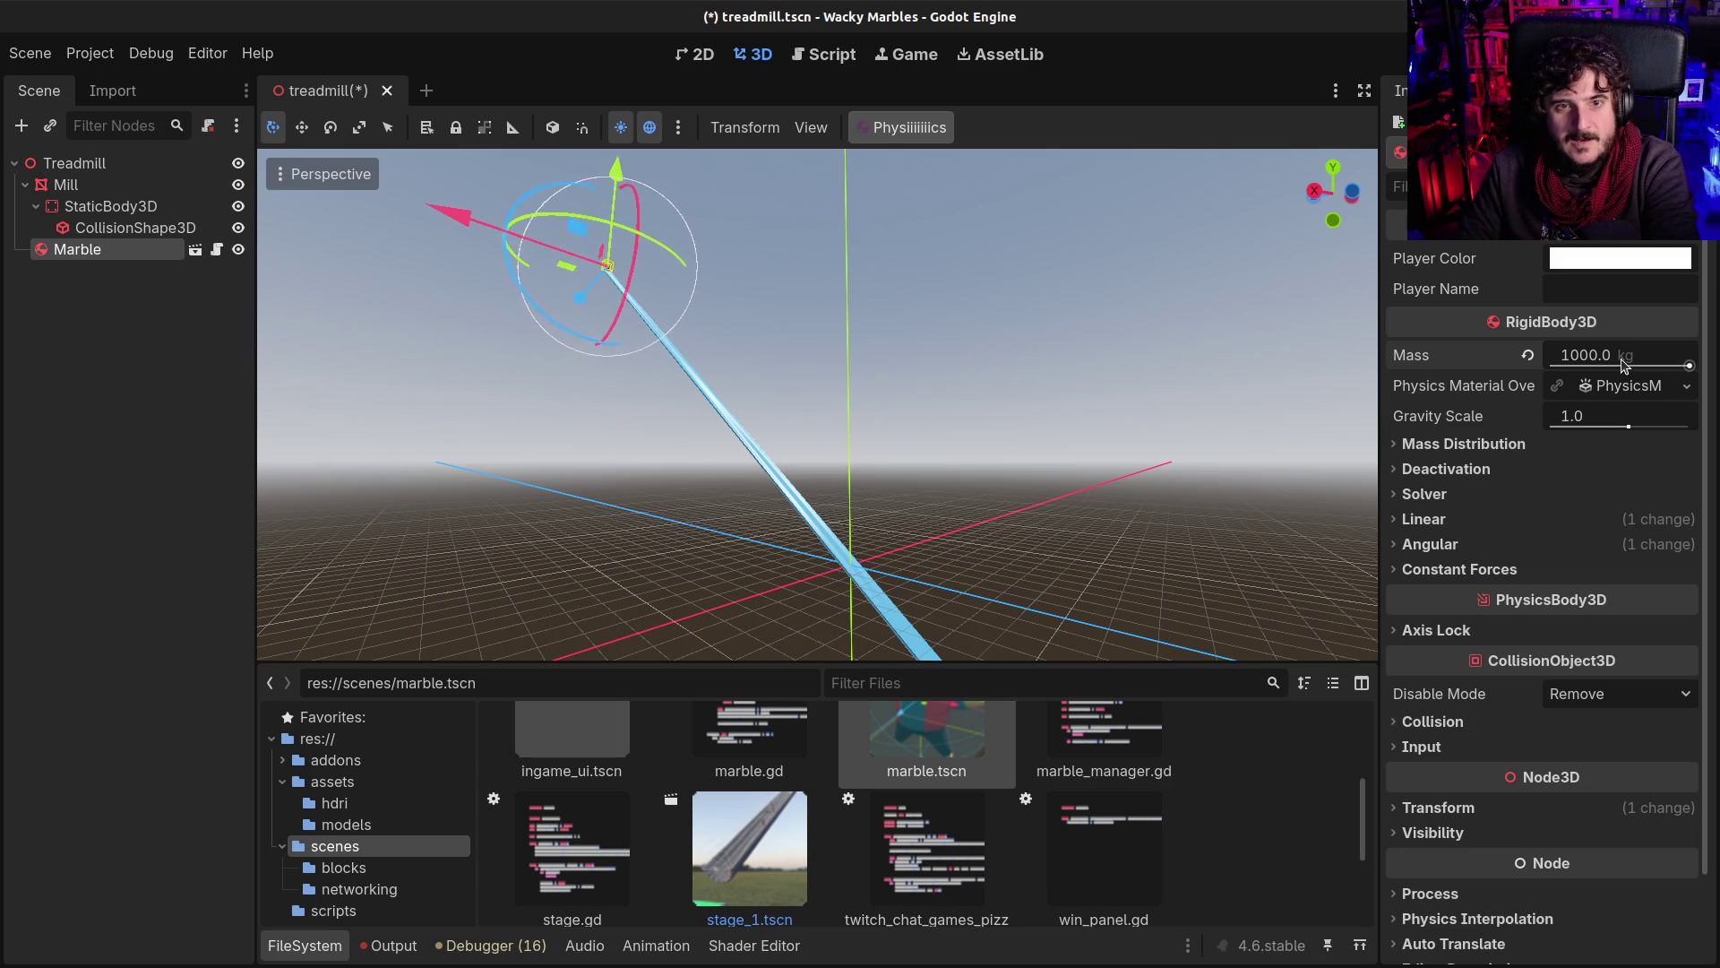
left_click(1631, 356)
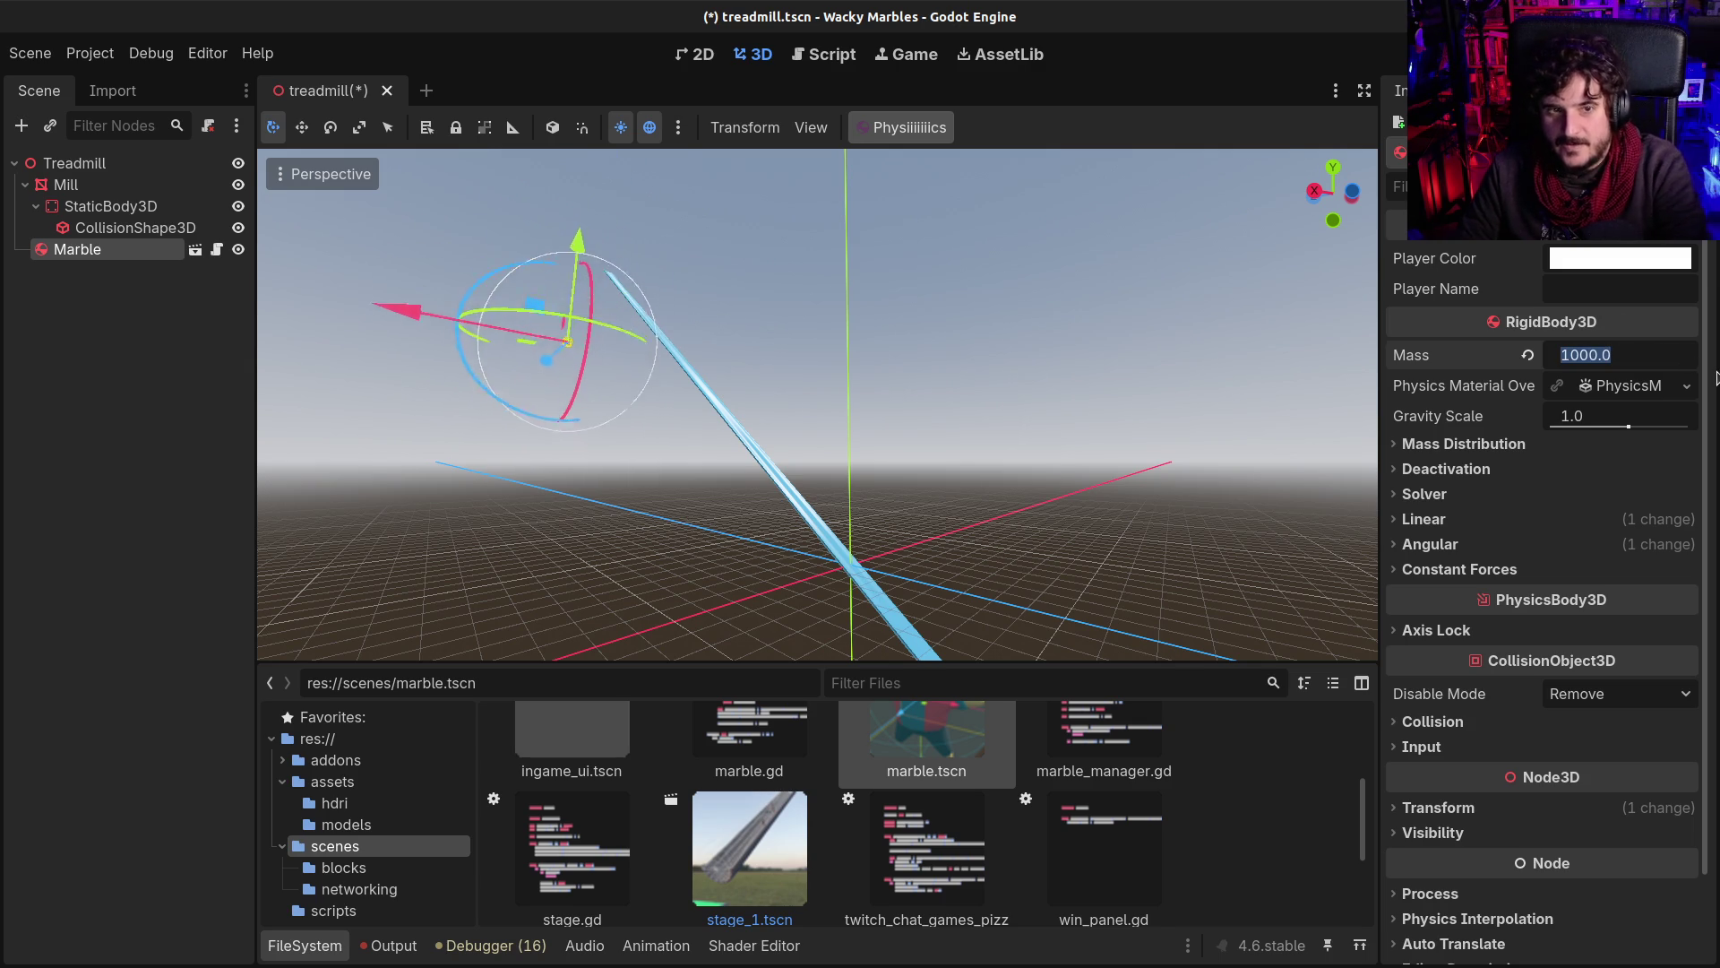
type("10")
key("Return")
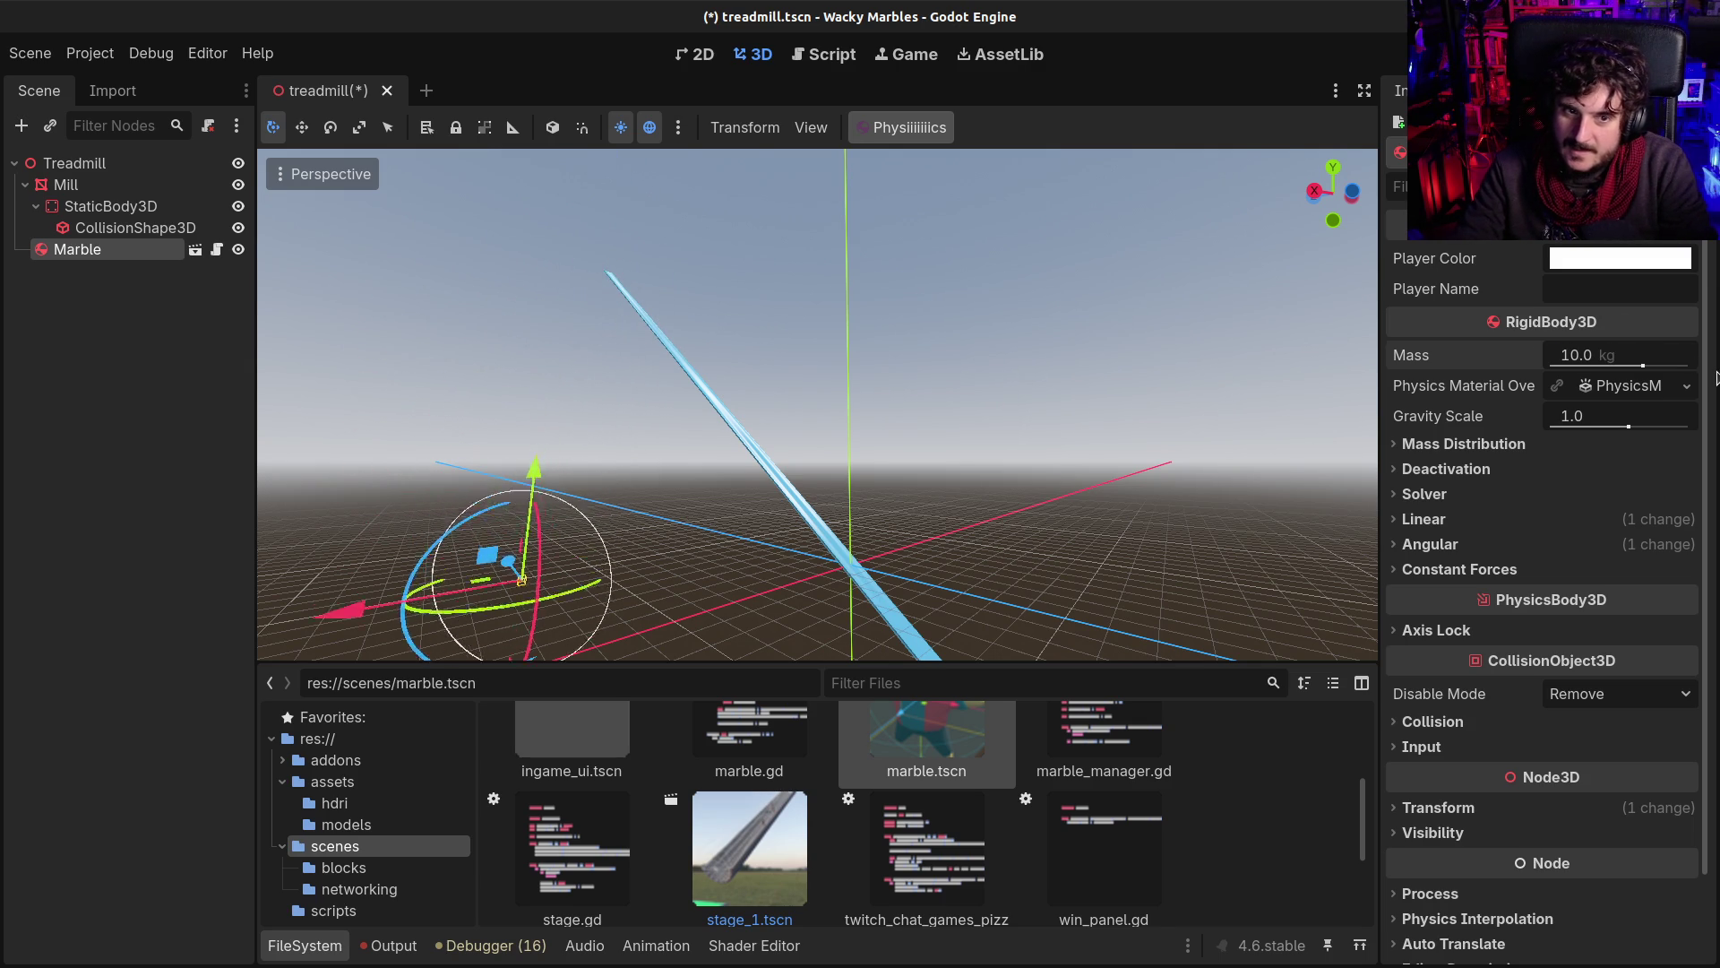
left_click(1597, 387)
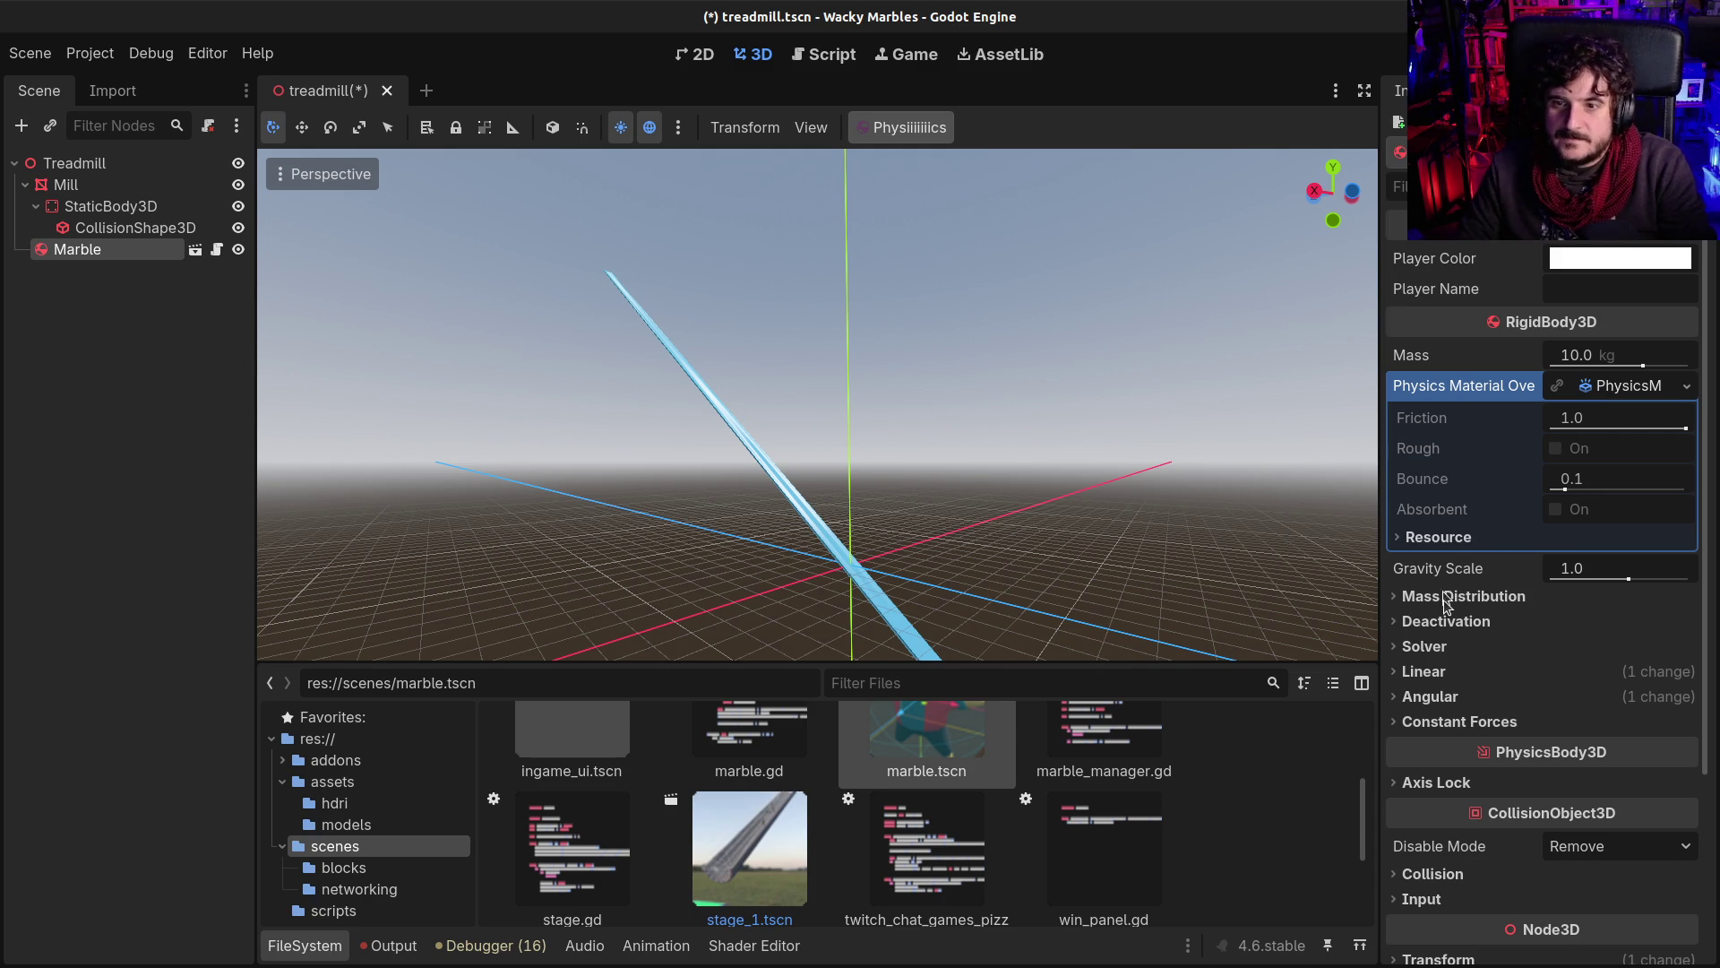
left_click(83, 261)
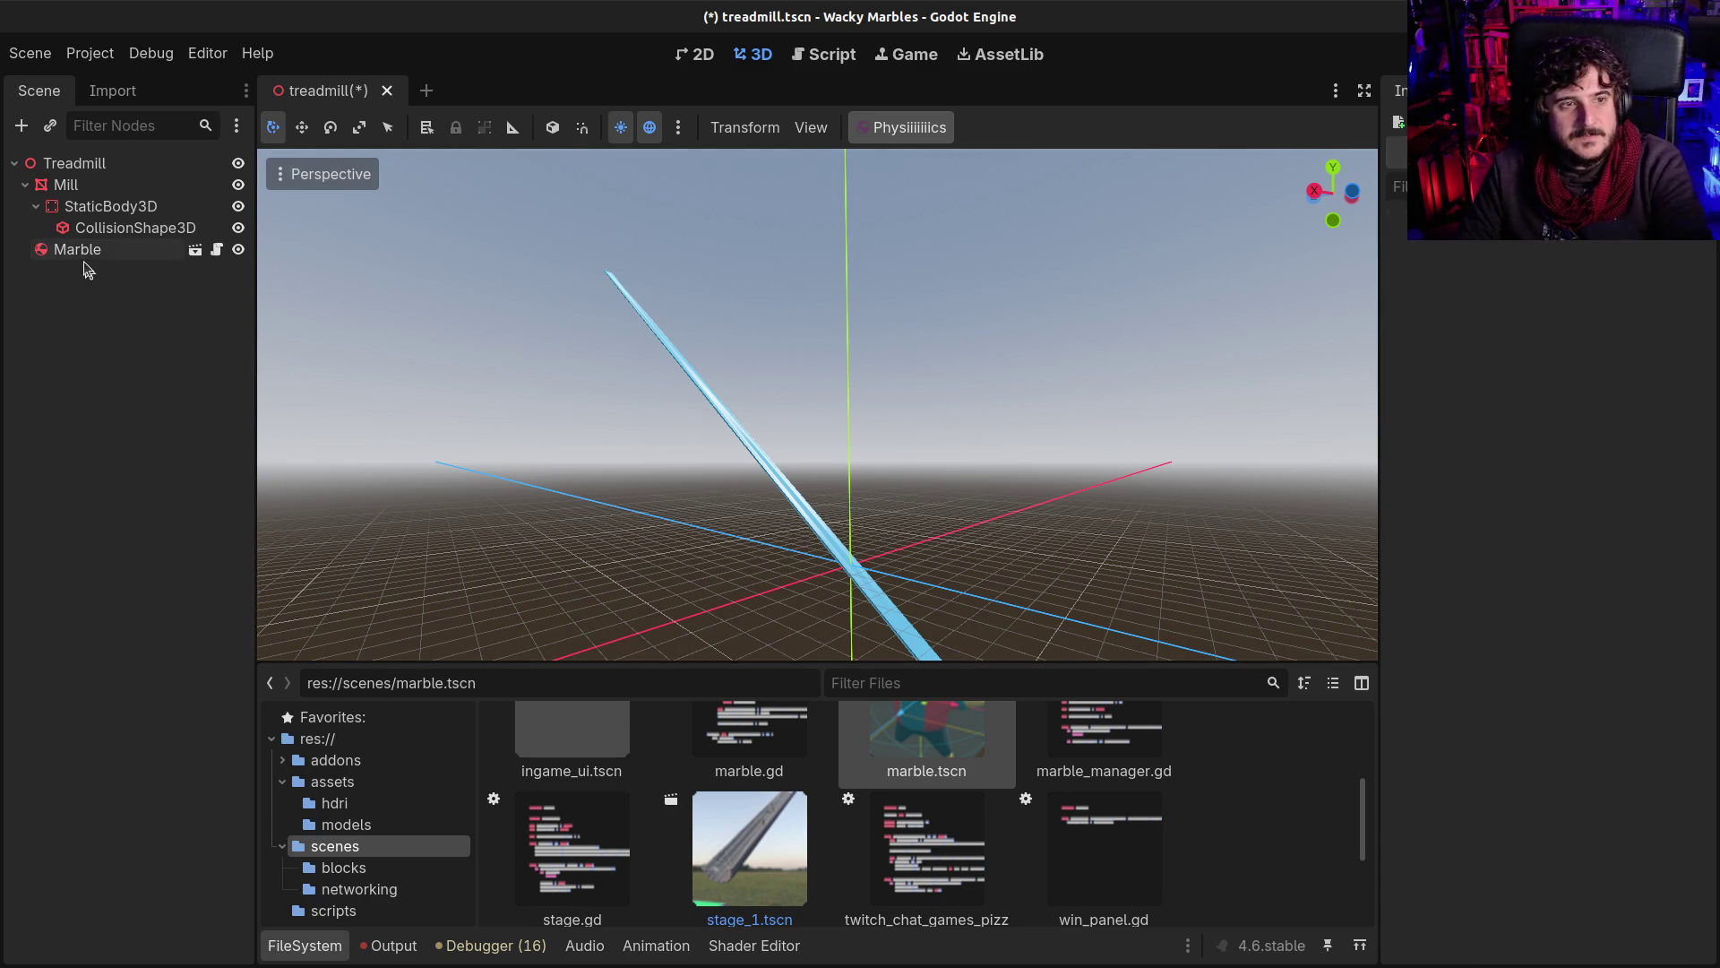
left_click(67, 251)
key("Delete")
key("Return")
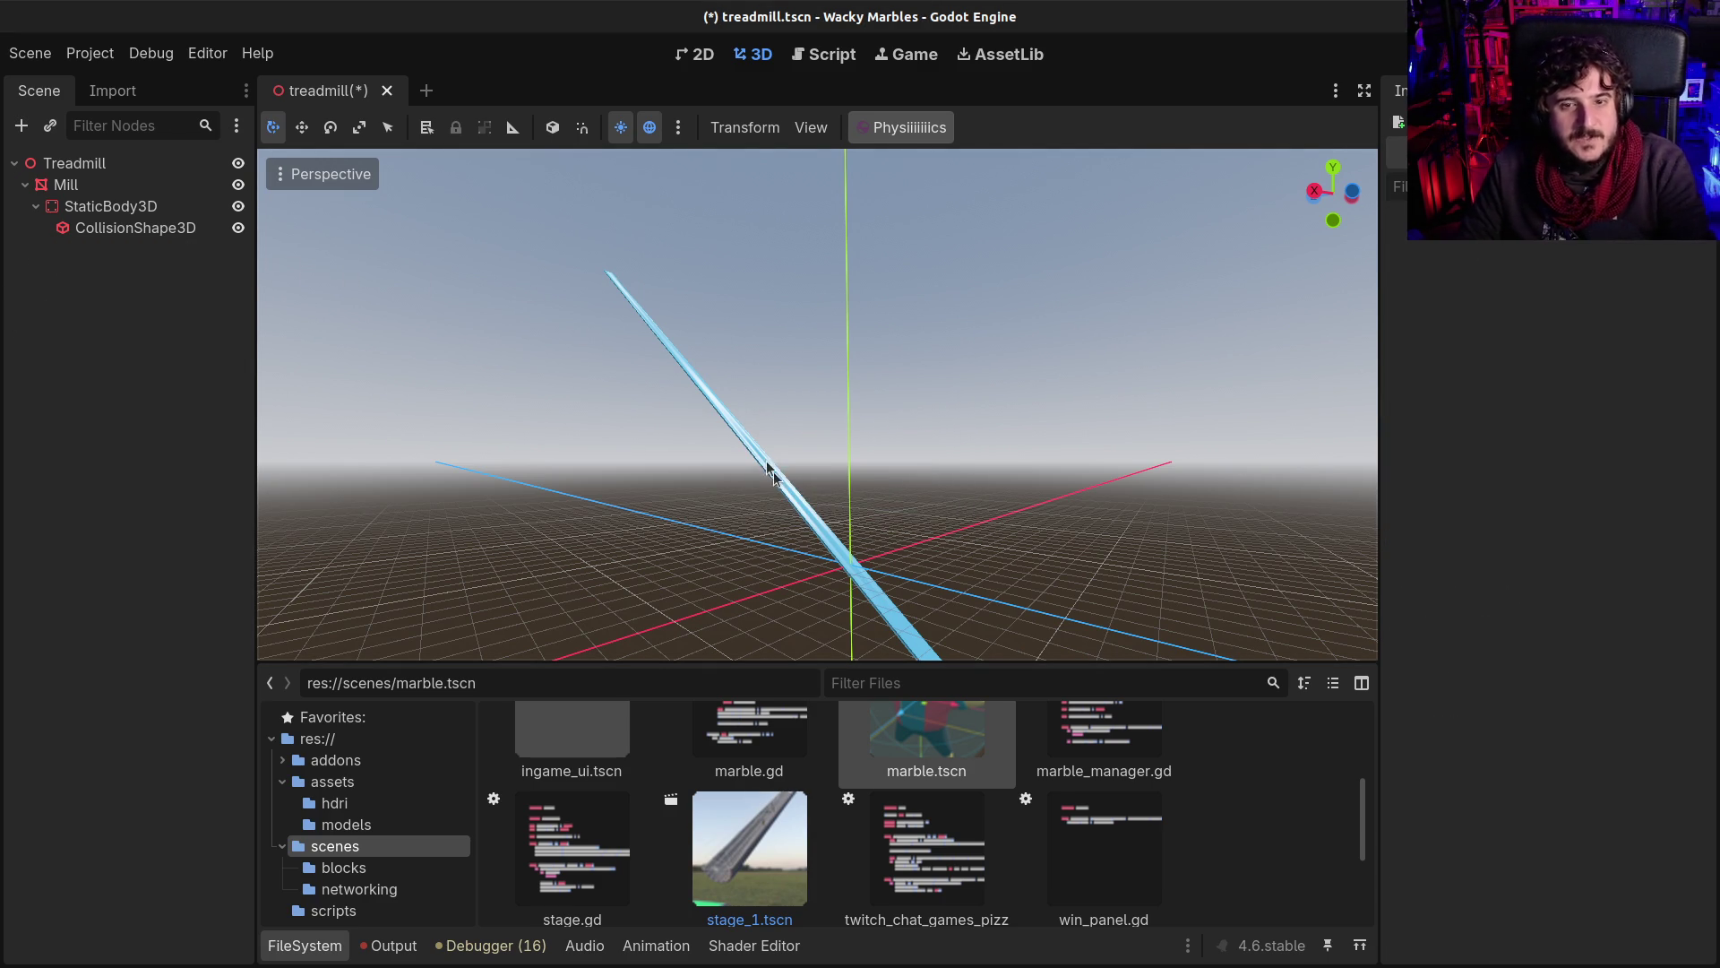
Step: Reset the Mill platform's rotation so it lies flat
left_click(322, 948)
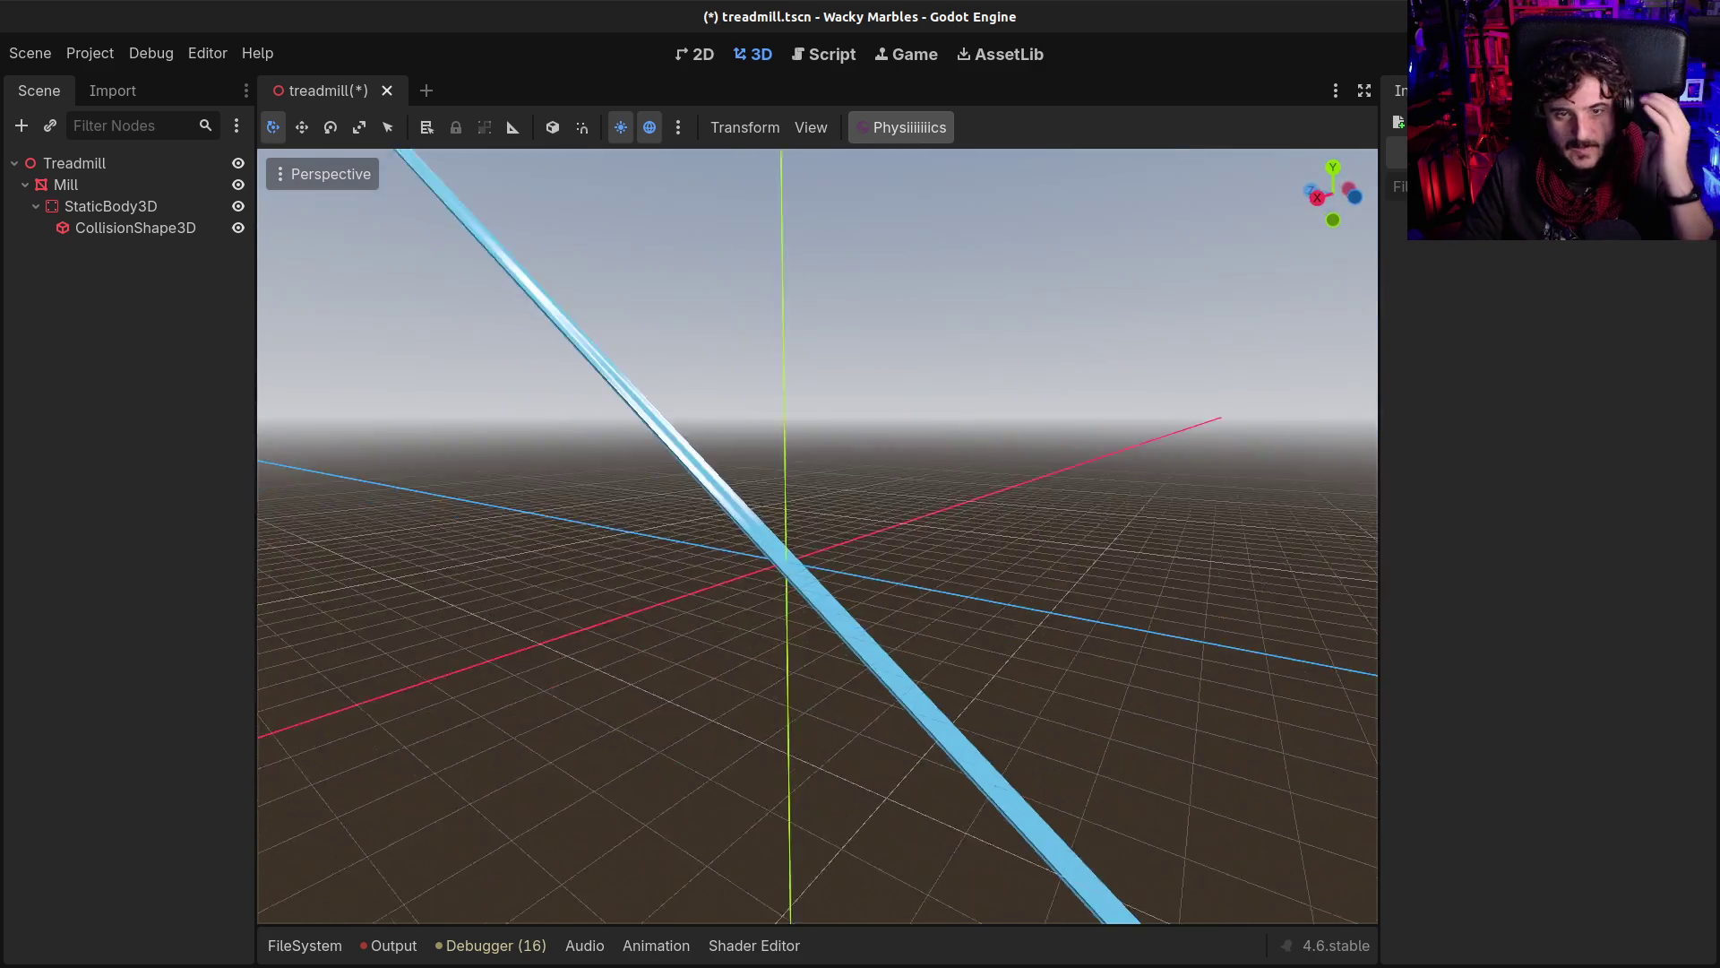
left_click_drag(817, 536, 789, 524)
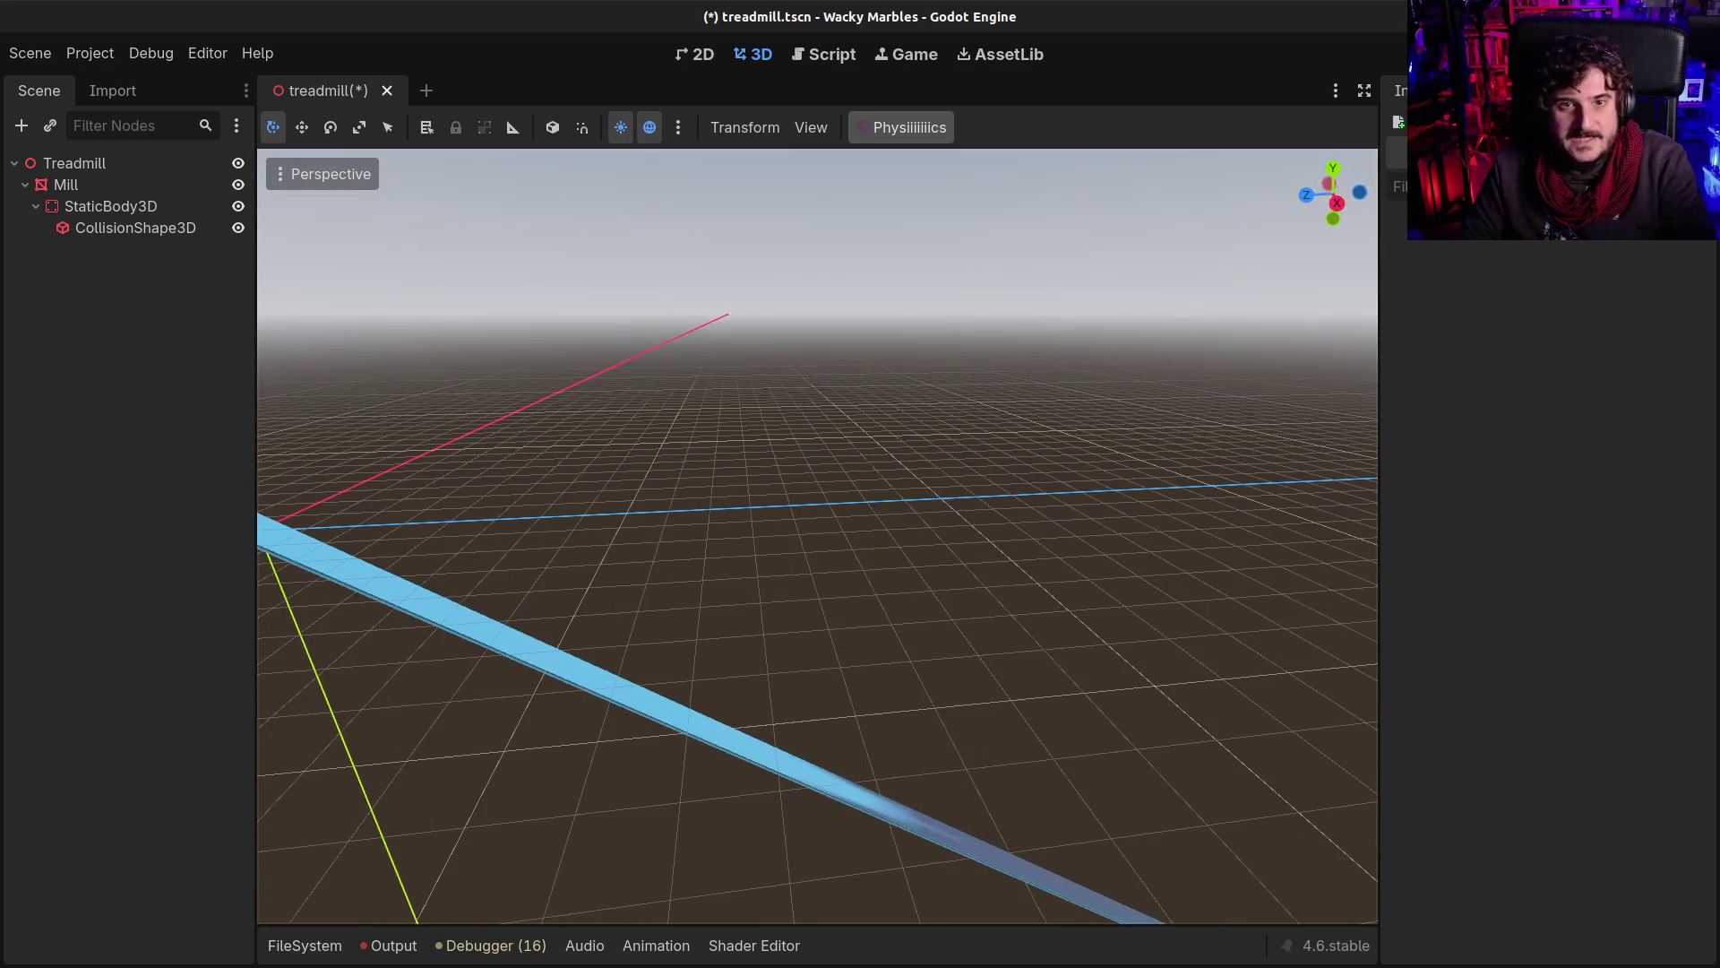
scroll(457, 551, "down", 10)
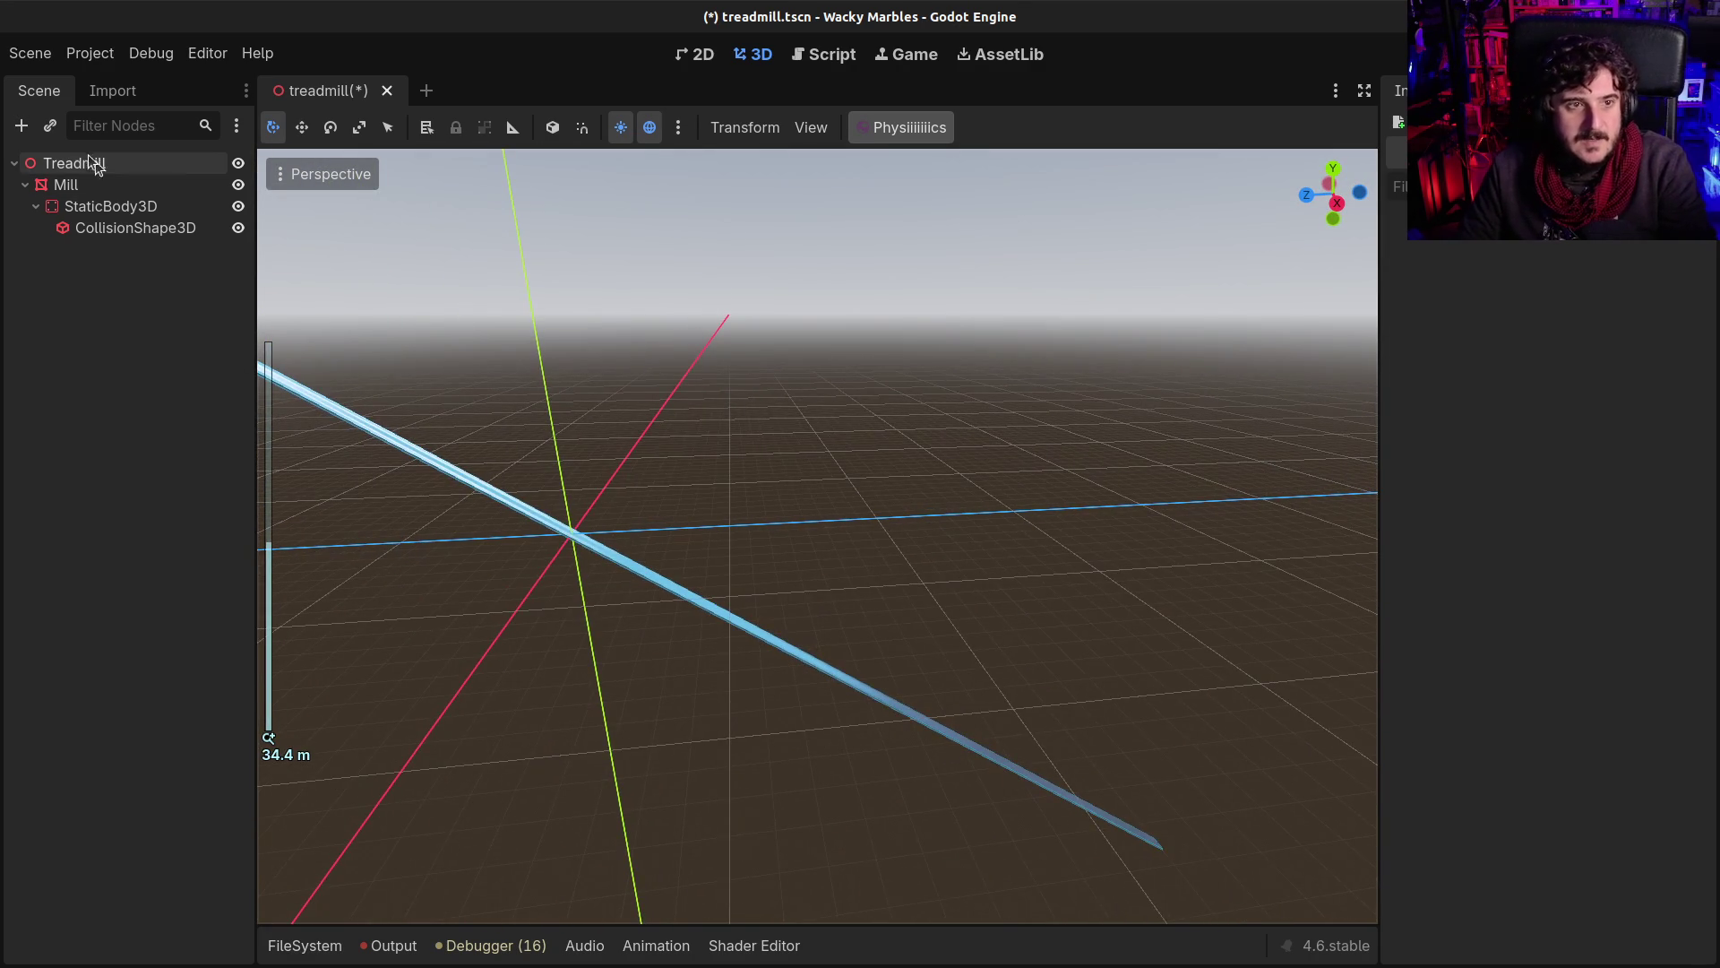
left_click(77, 162)
left_click(67, 183)
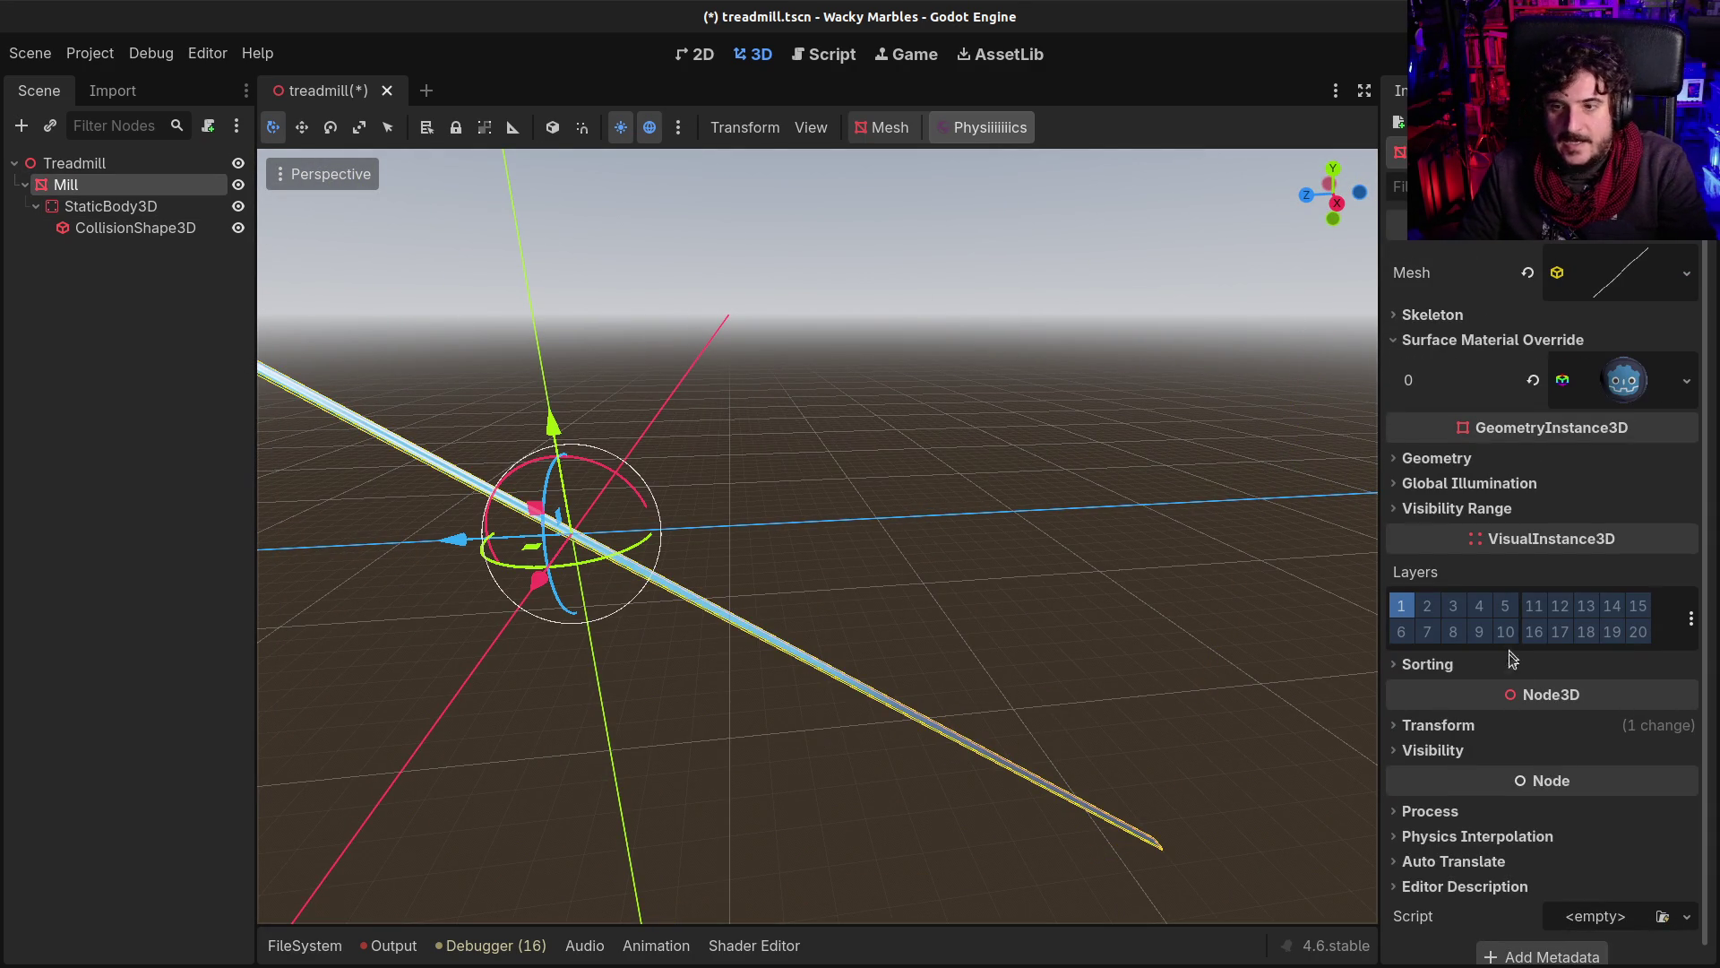
left_click(1471, 724)
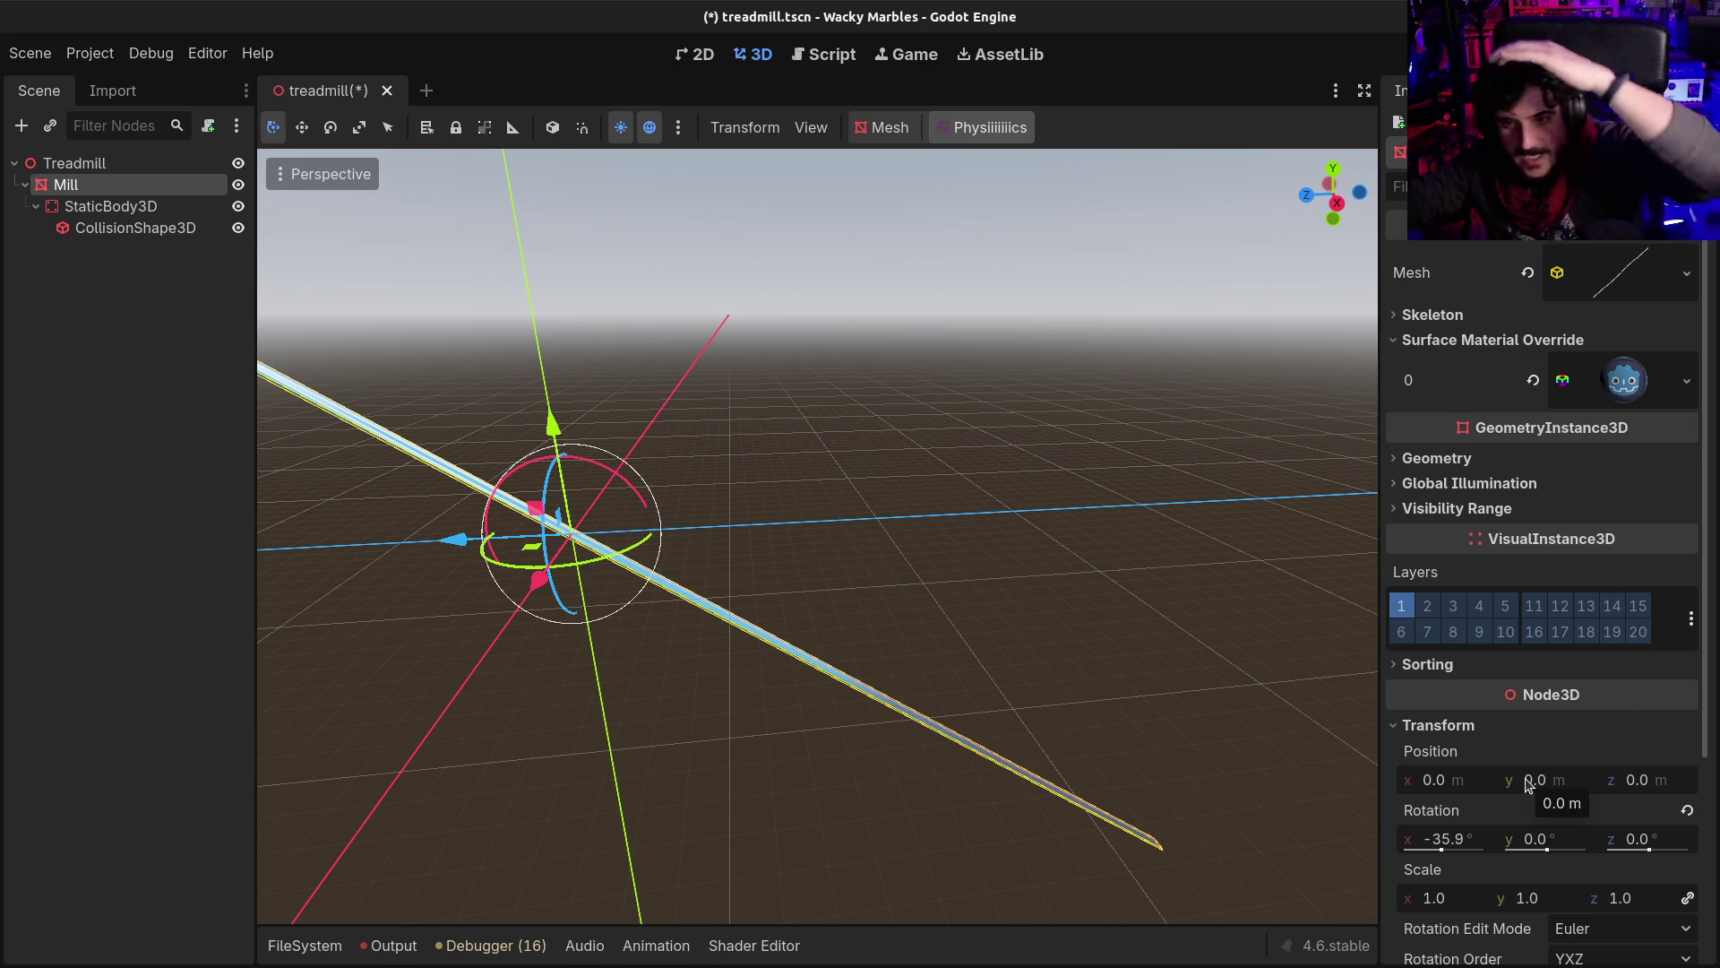
left_click(1687, 811)
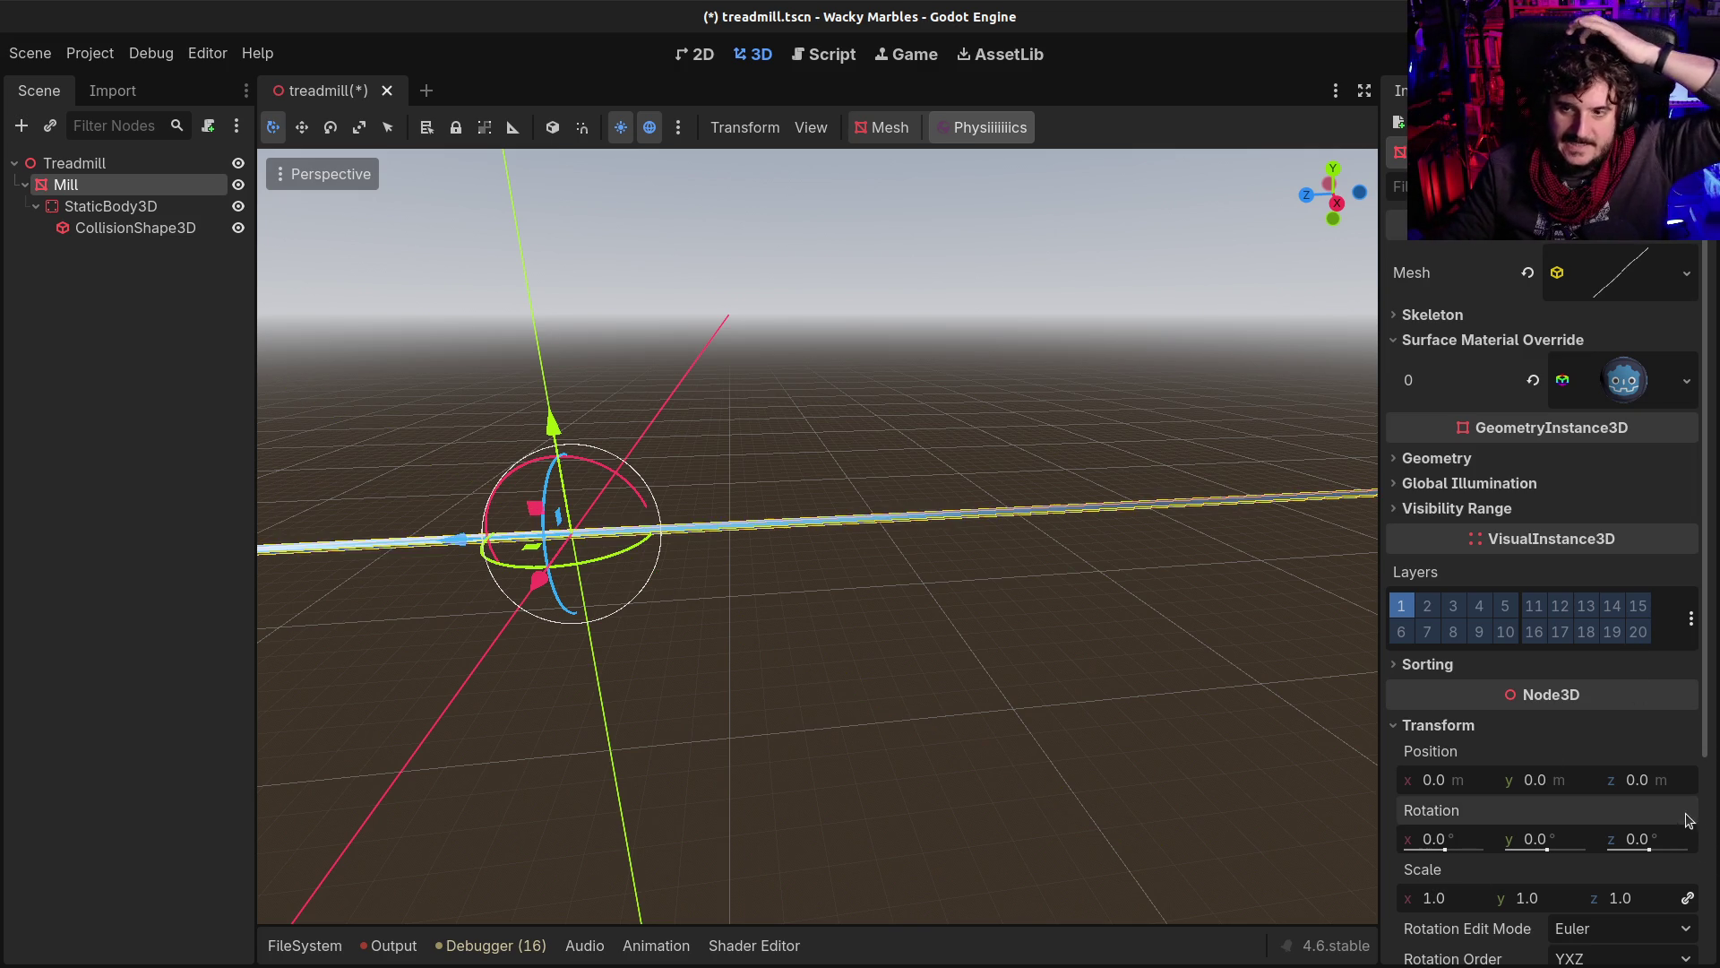
Step: Set the Mill's BoxMesh Size z to 10
scroll(733, 662, "up", 3)
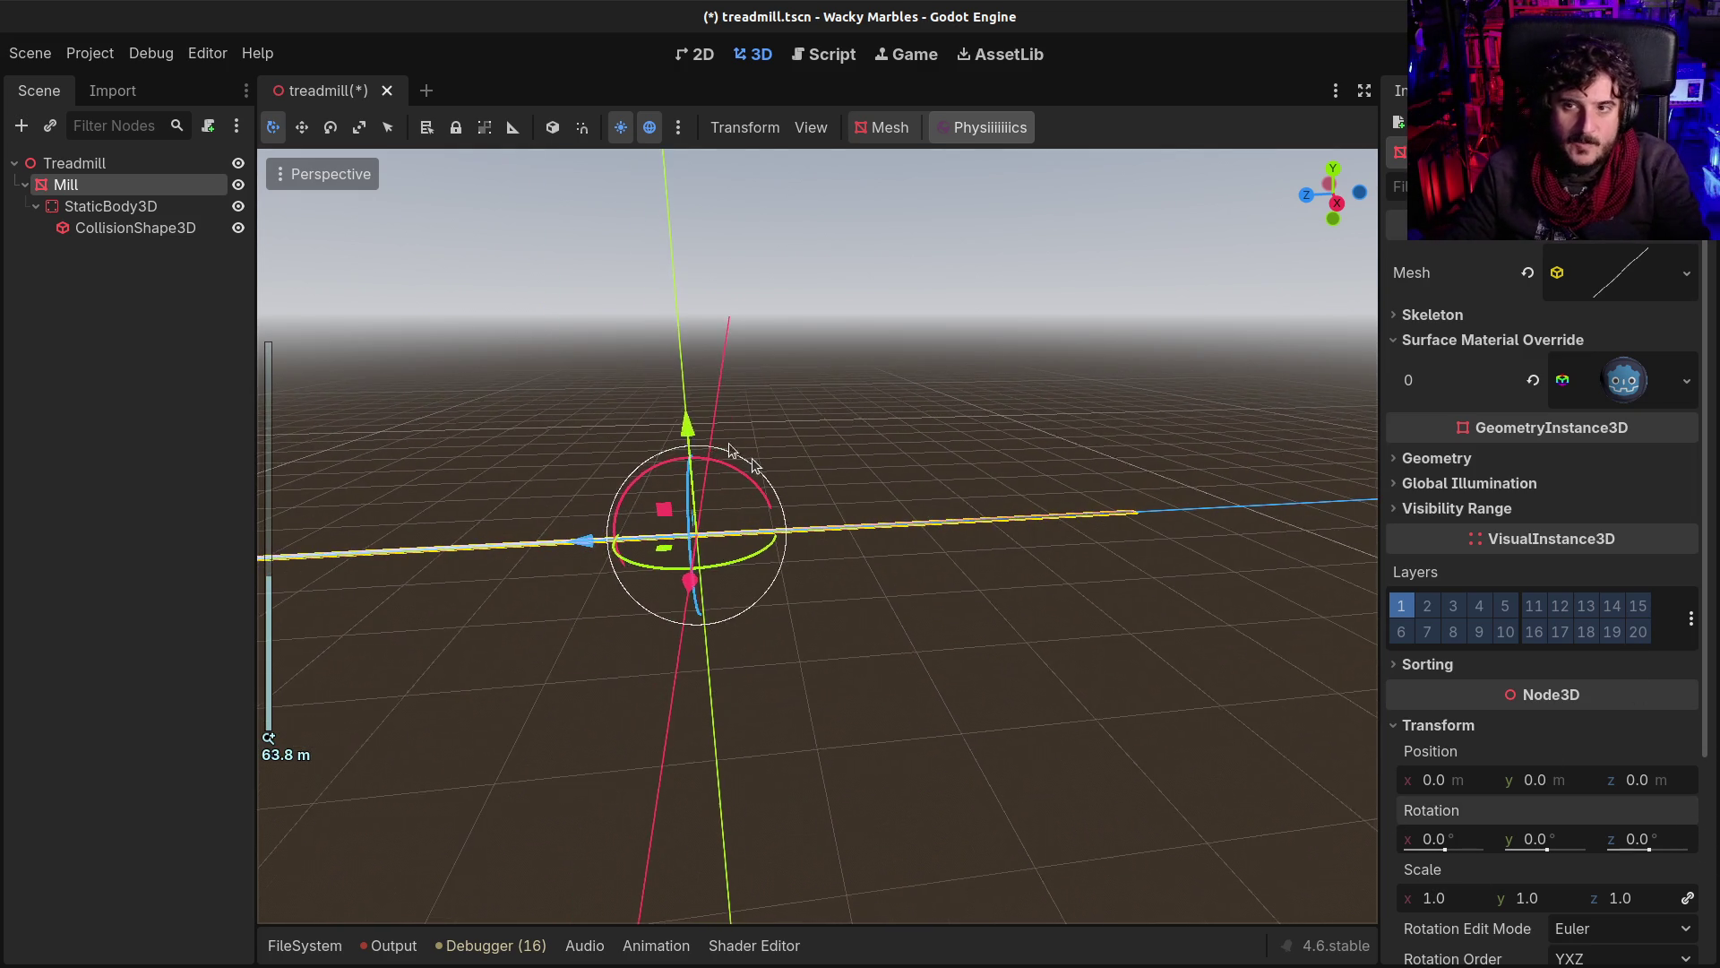
scroll(950, 533, "up", 2)
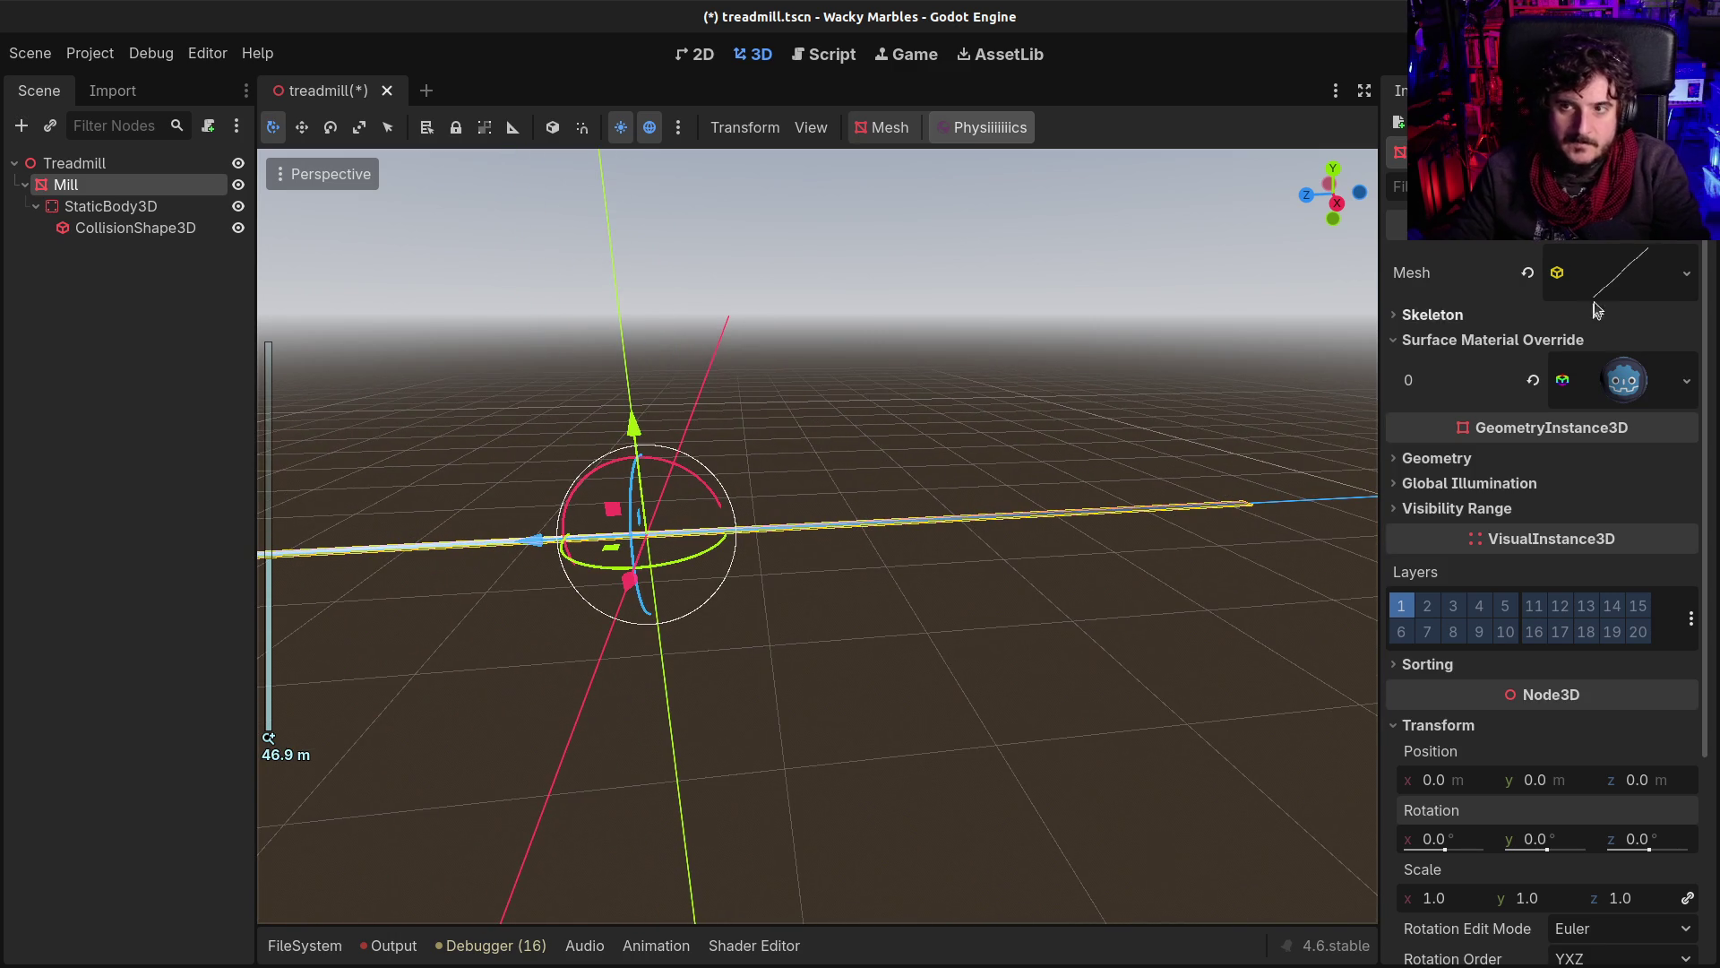
left_click(1585, 272)
left_click(1649, 489)
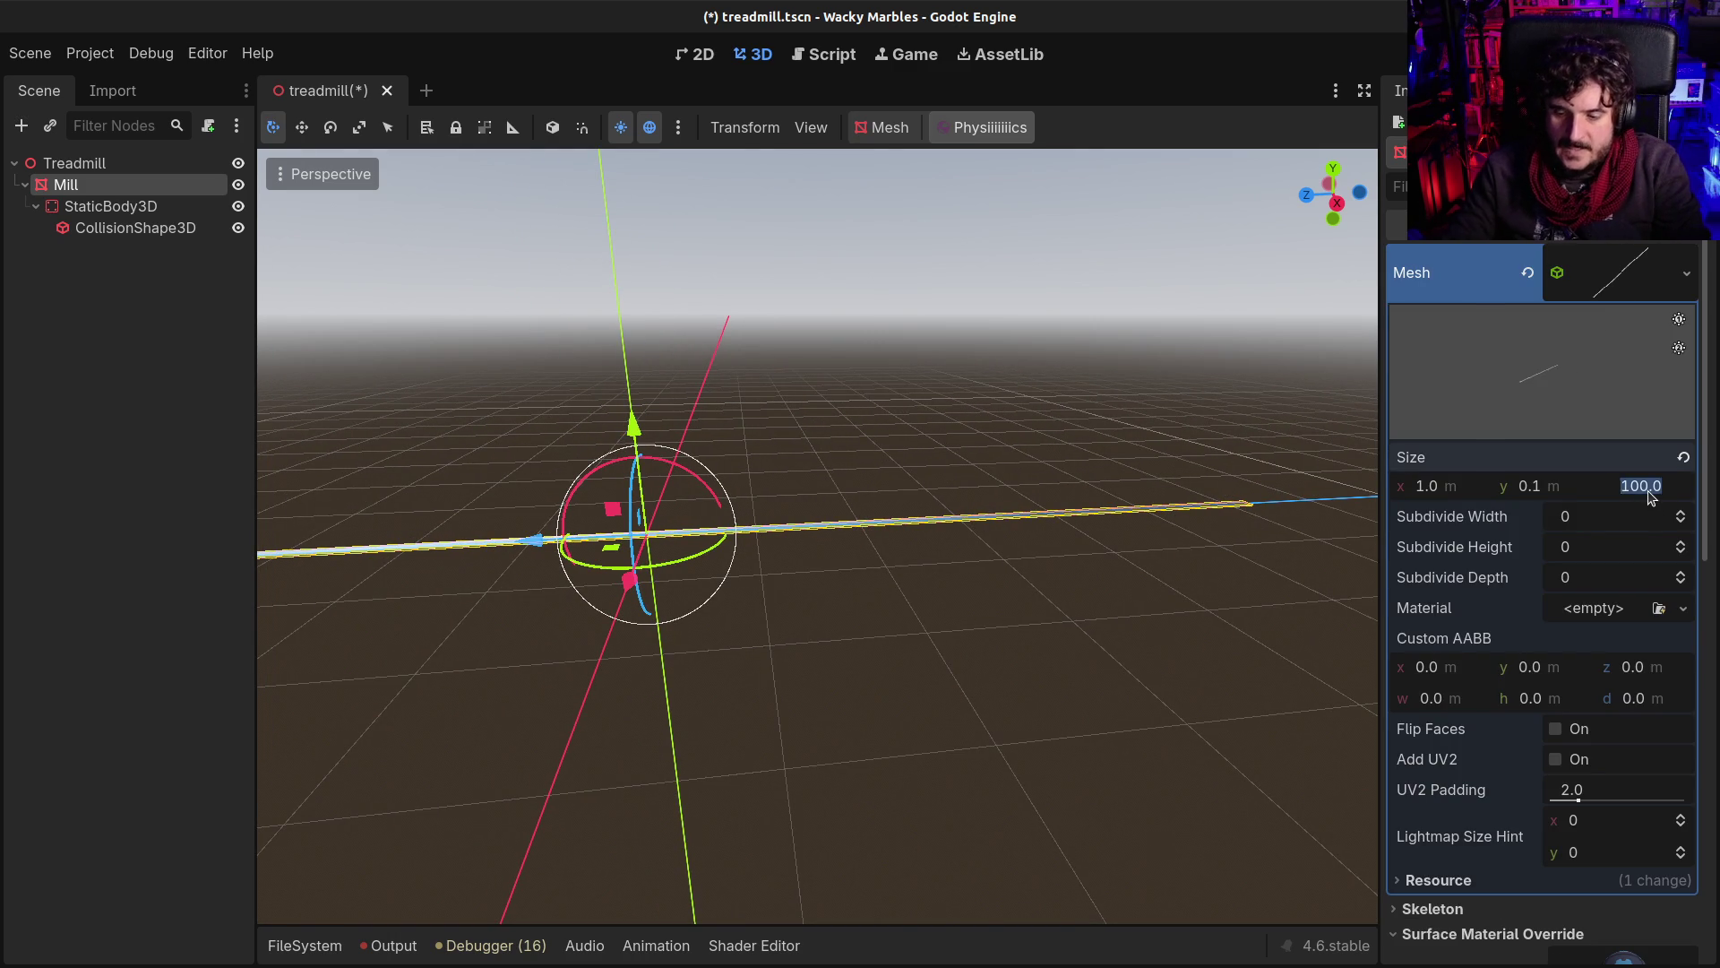
type("10")
key("Return")
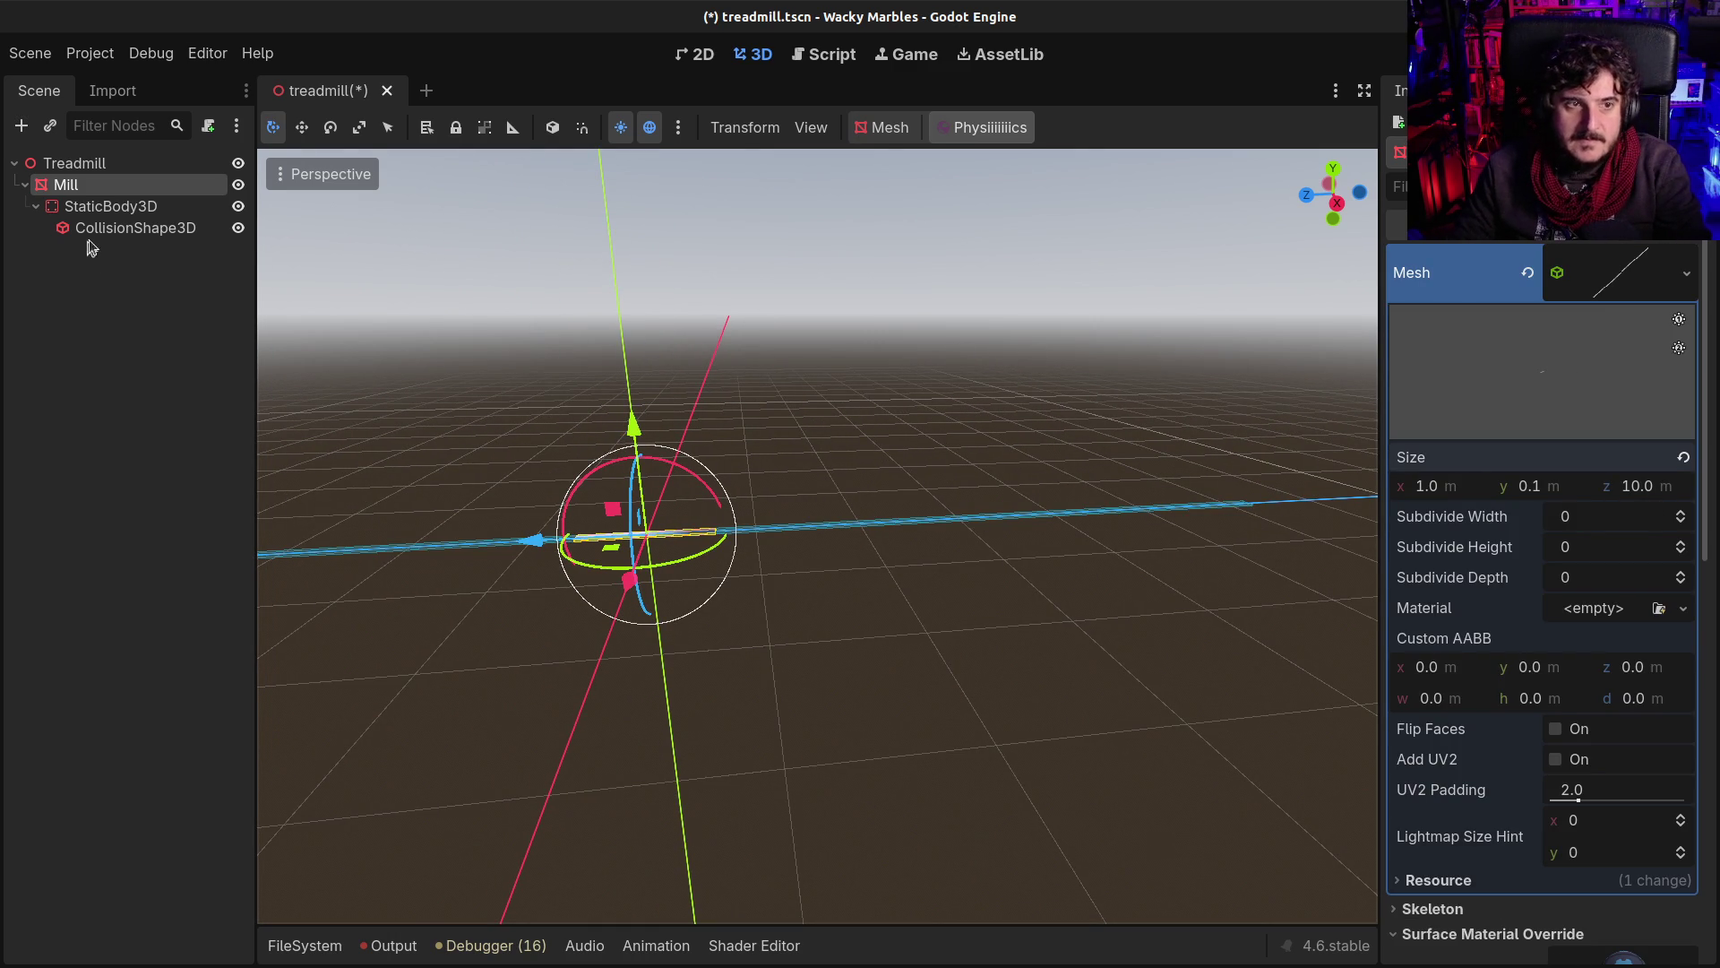
Step: Set the Mill collision shape's BoxShape3D Size z to 20
type("2")
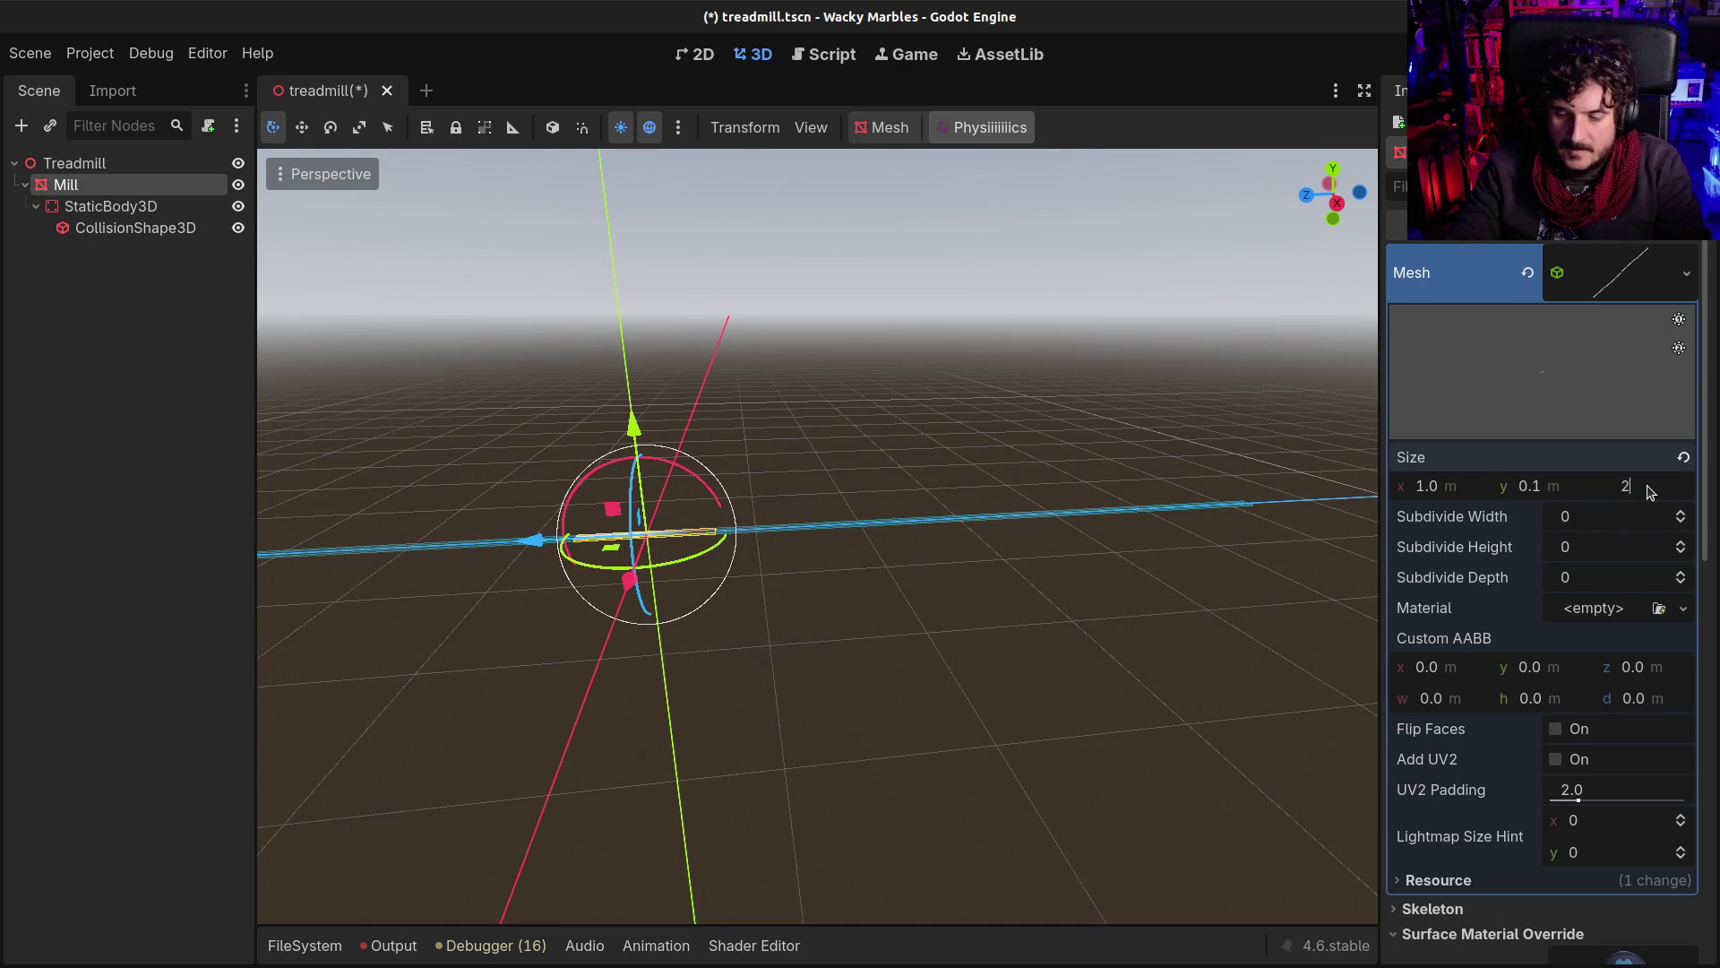
left_click(134, 228)
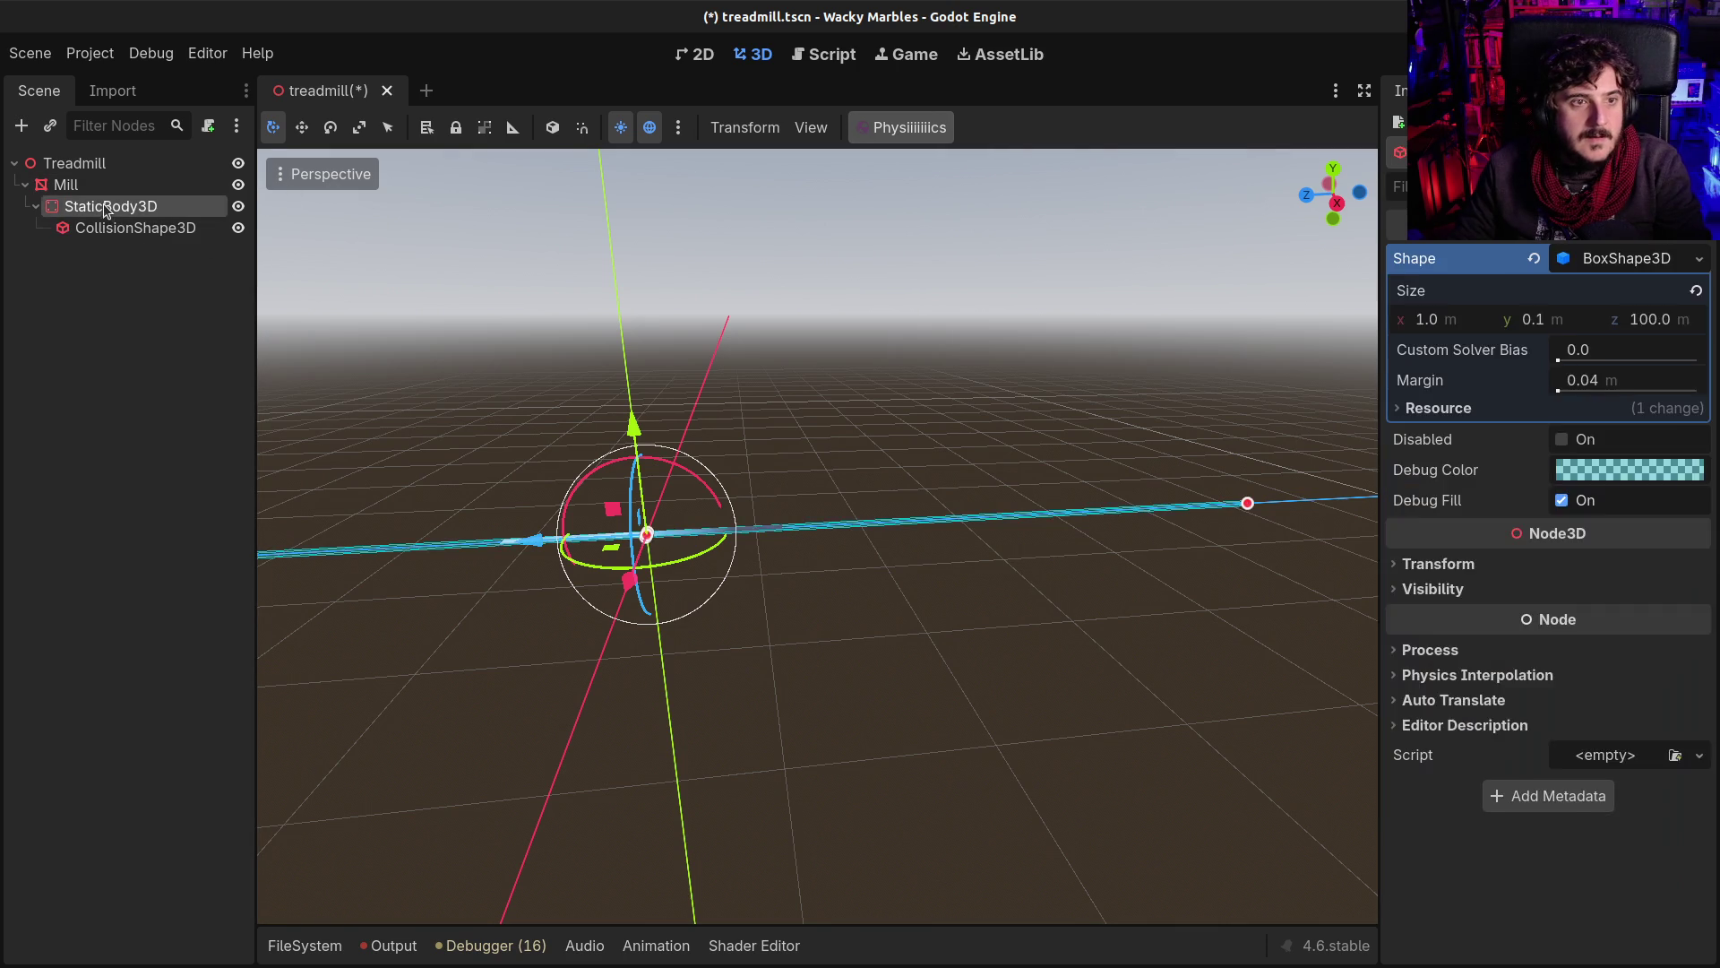
left_click(110, 206)
key("Down")
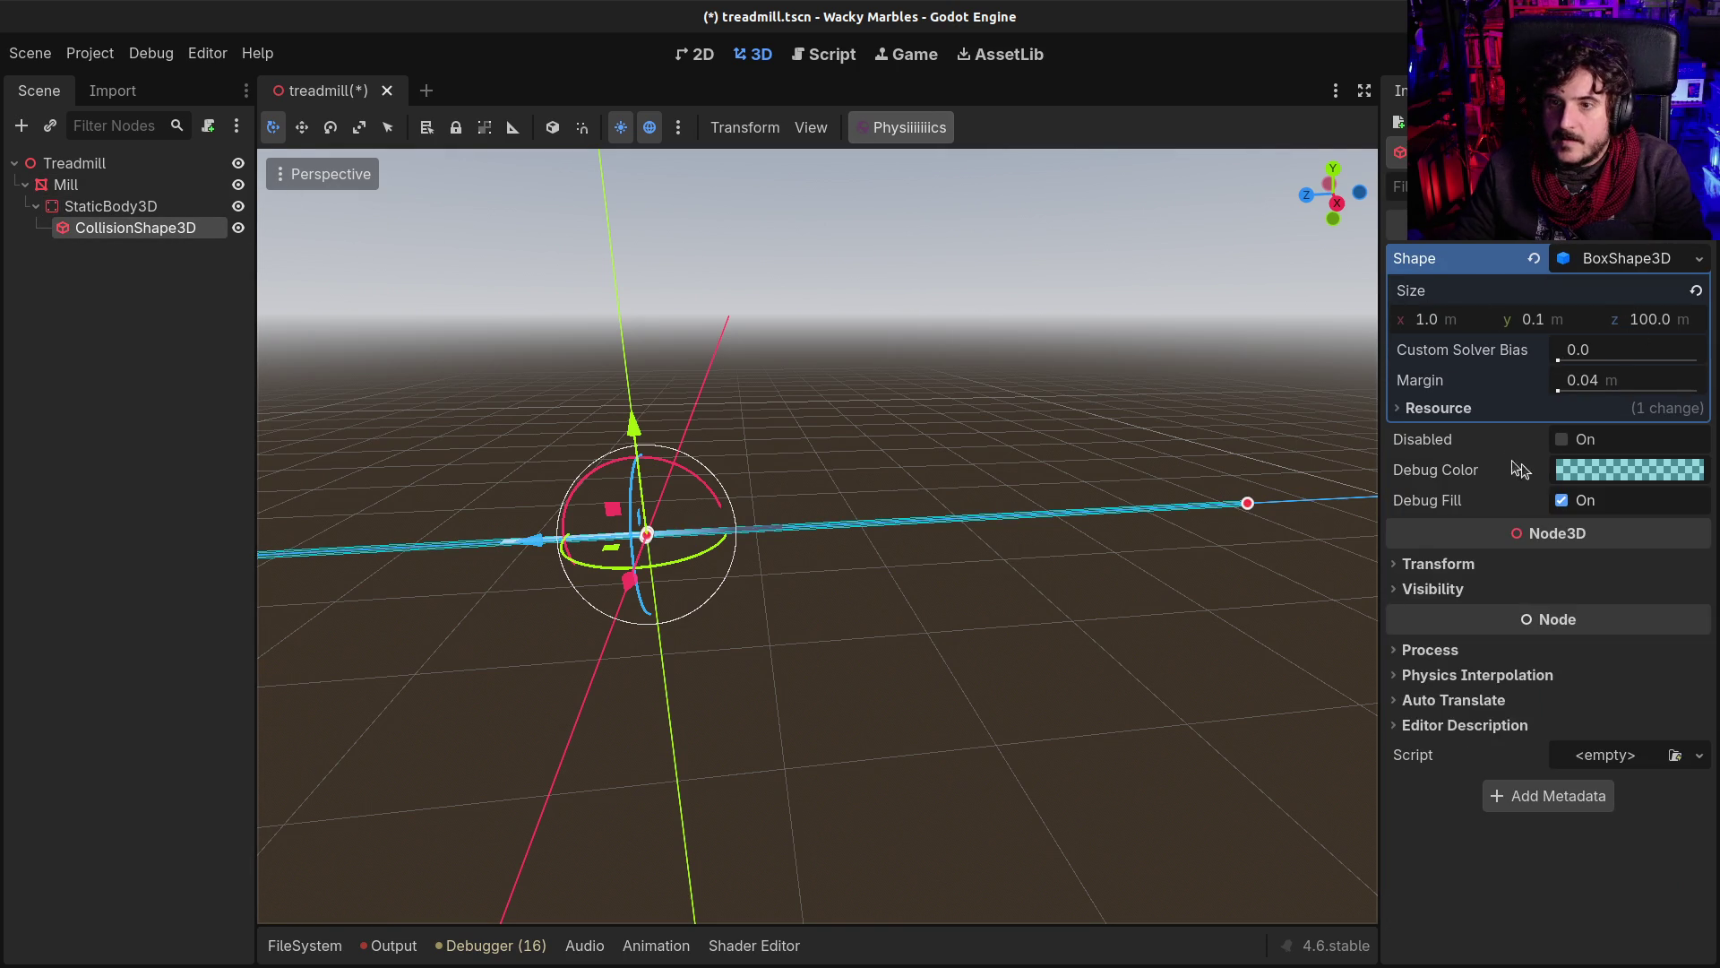
left_click(1469, 563)
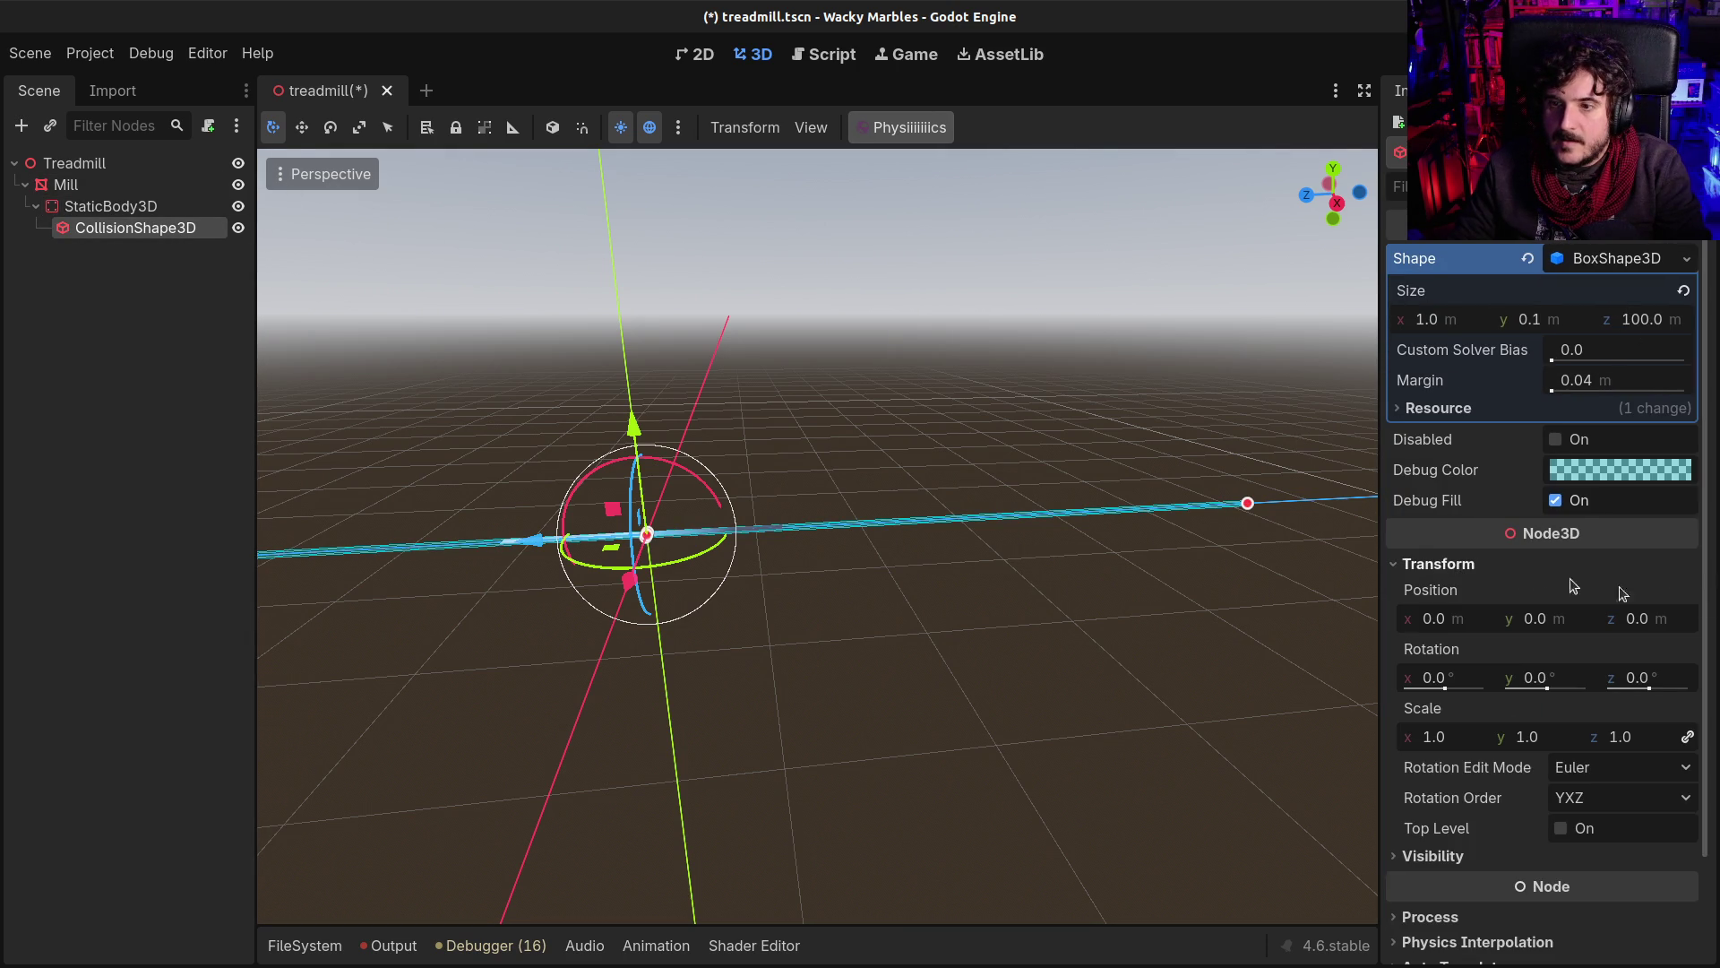
left_click(1639, 258)
left_click(1631, 259)
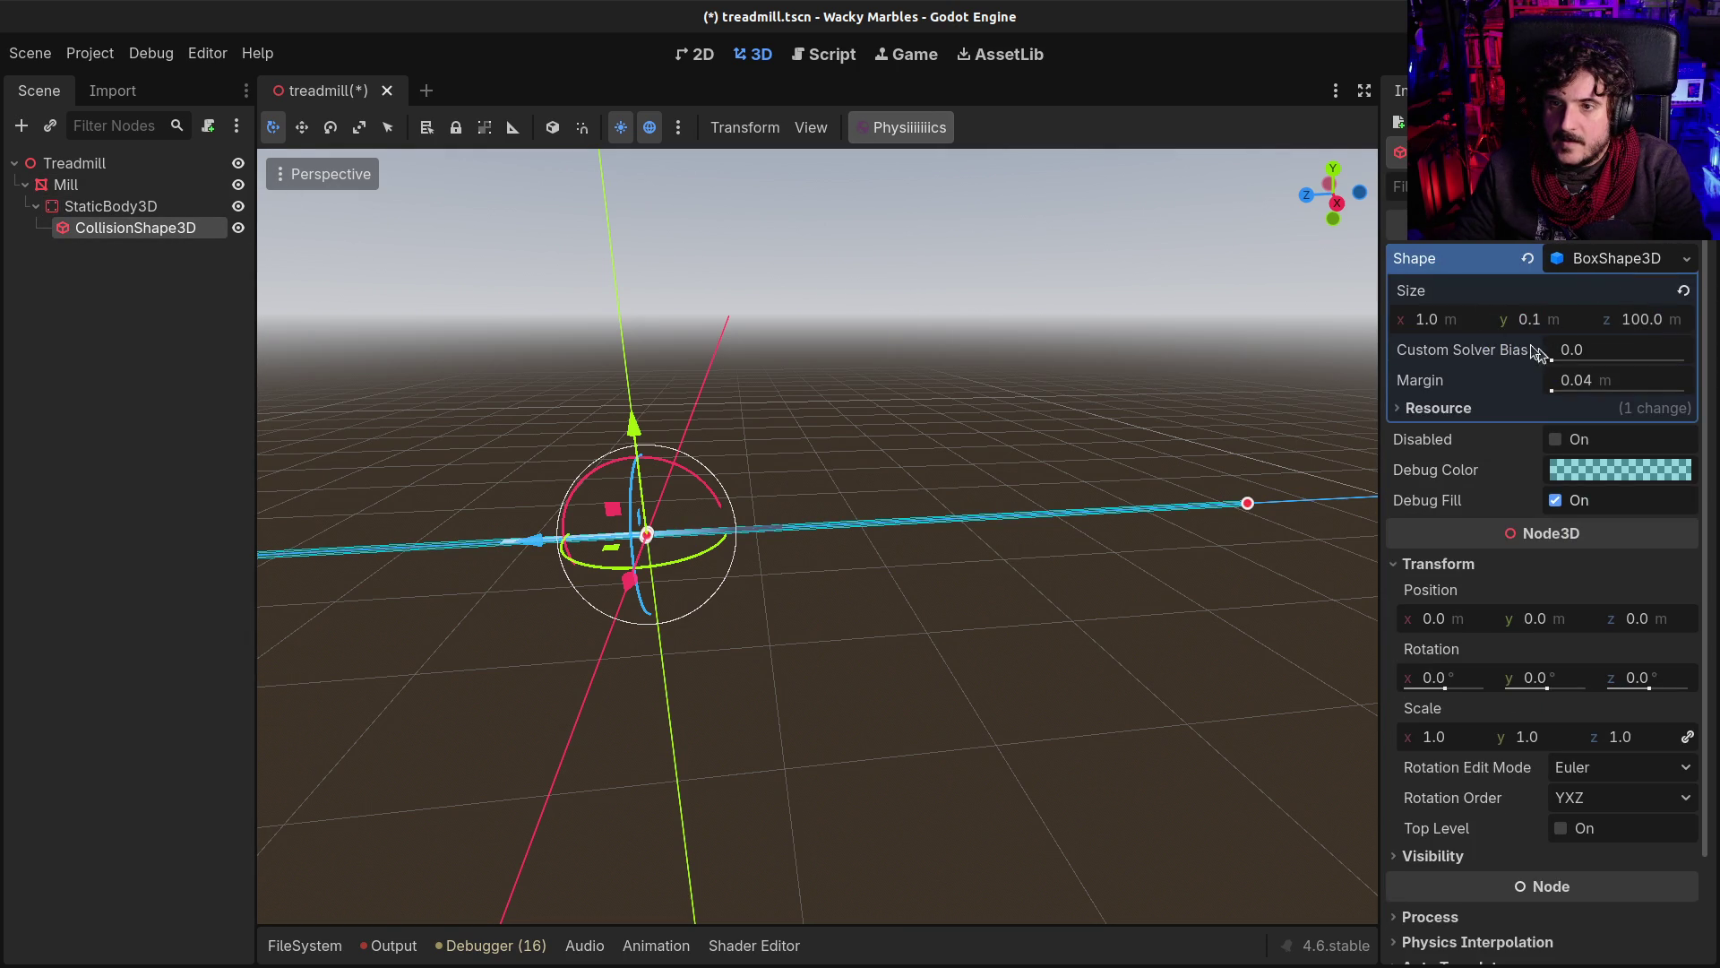
left_click(1642, 324)
type("20")
key("Return")
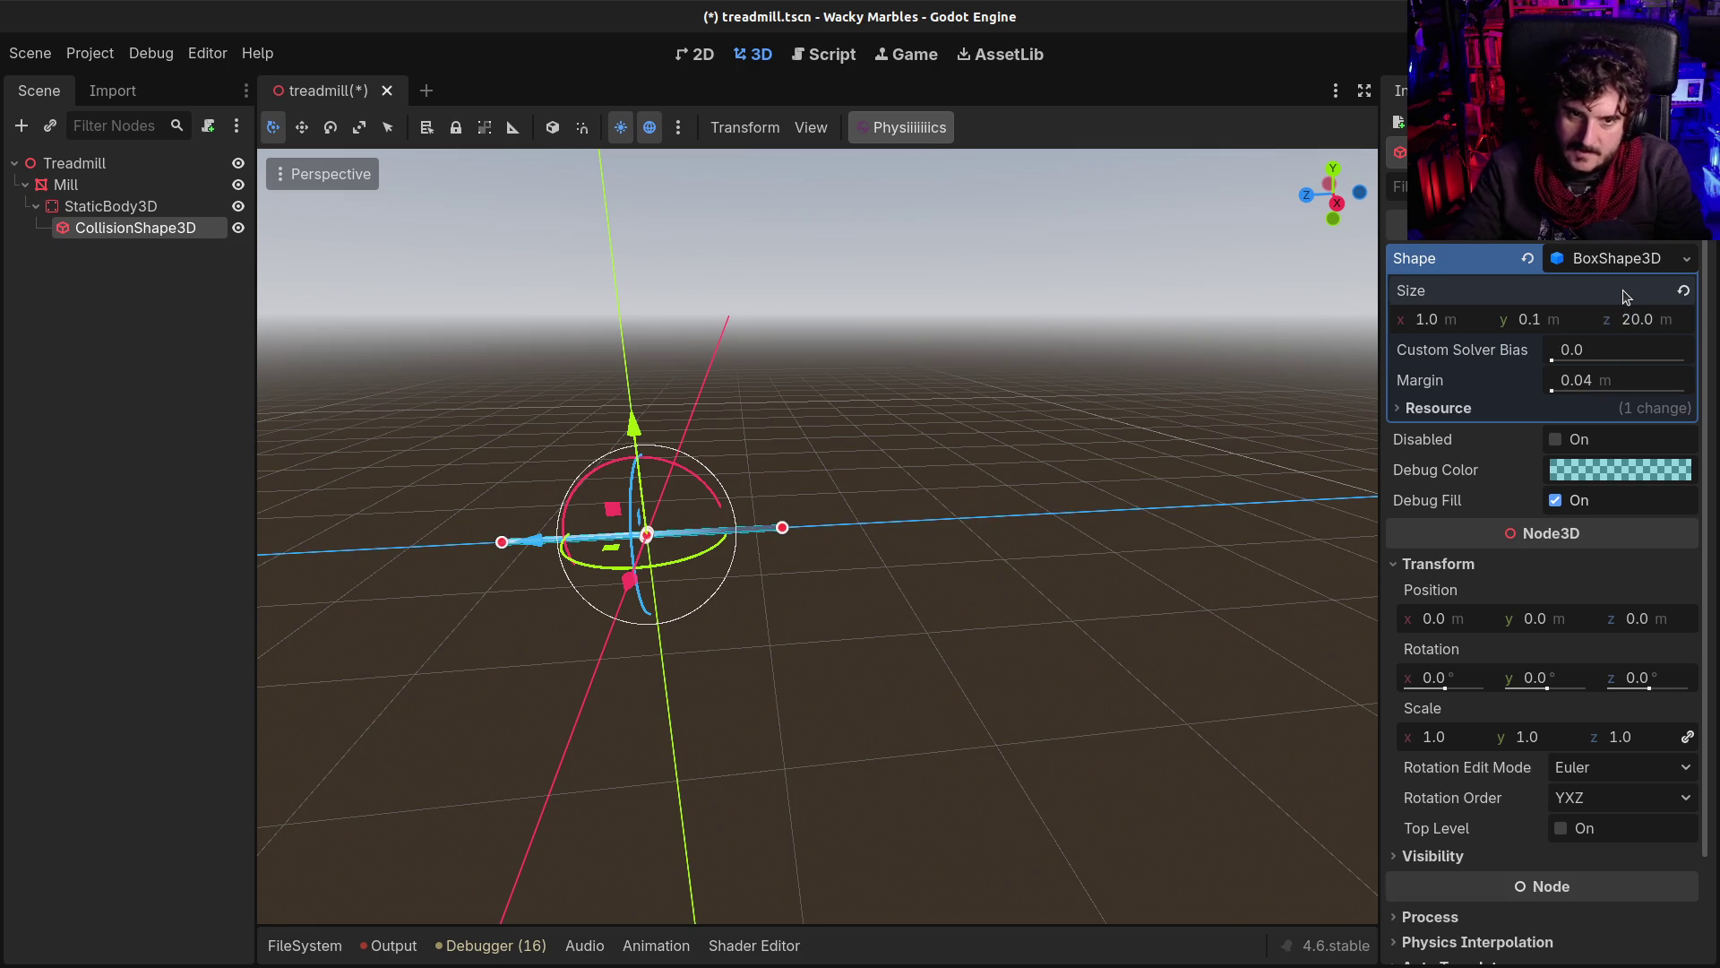
Step: Duplicate the Mill as Mill2 and rotate it 90° to cross the original
scroll(375, 256, "up", 3)
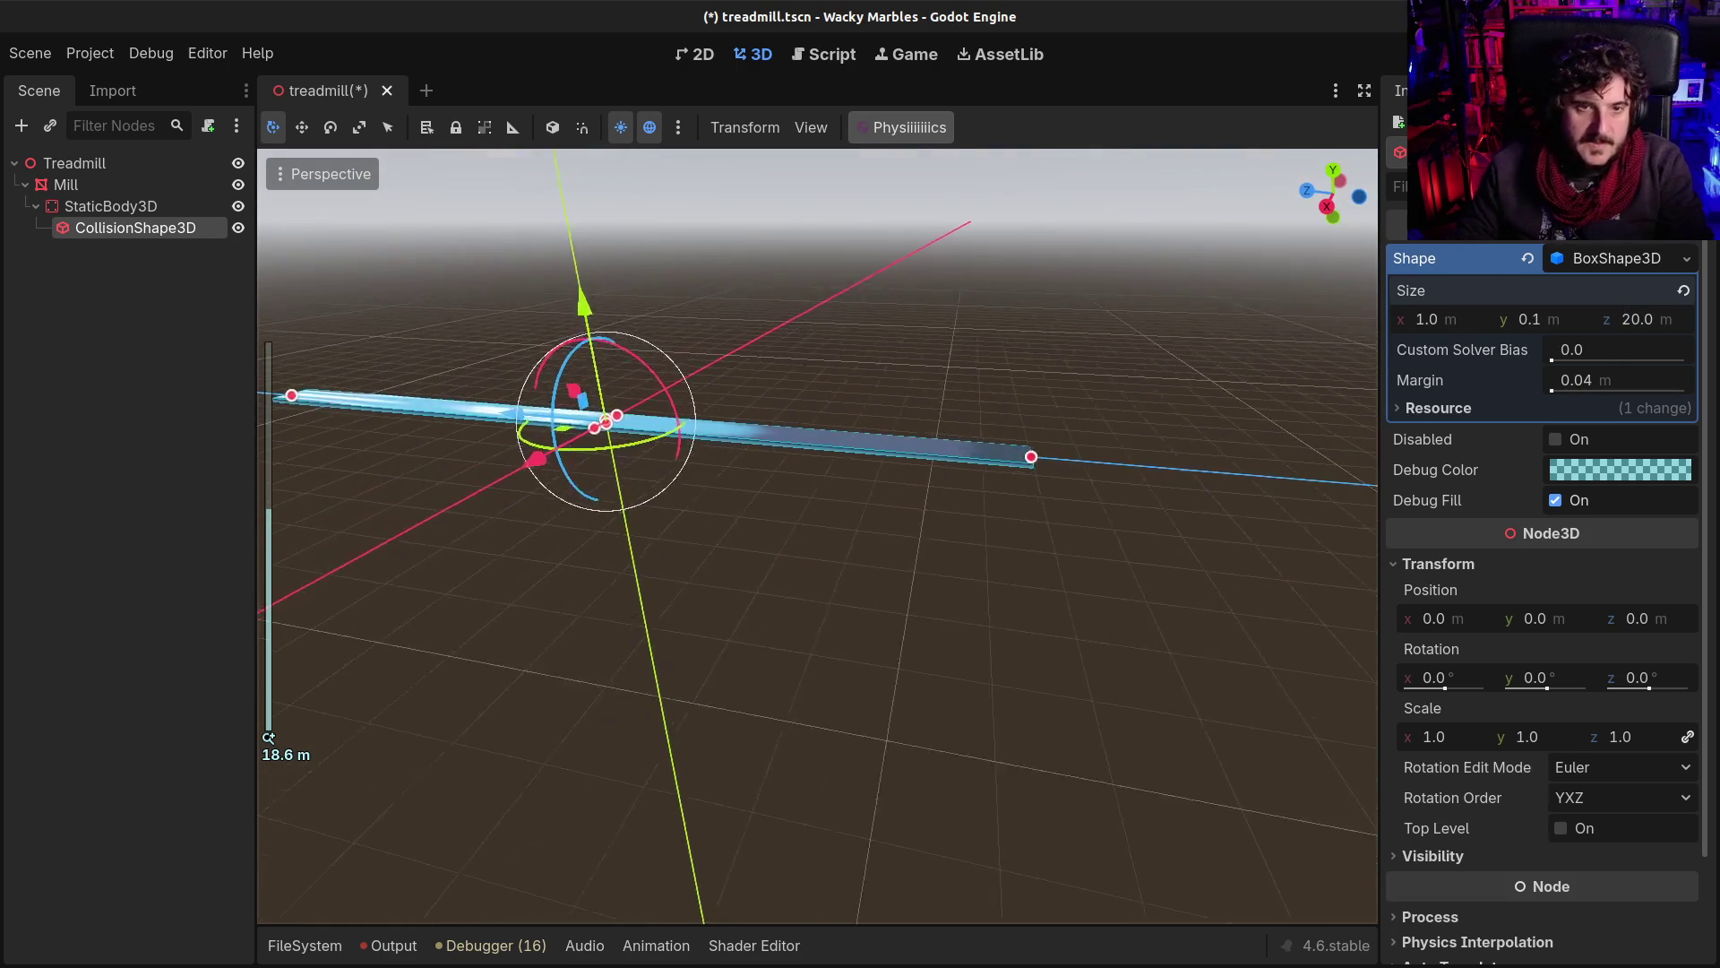
left_click_drag(501, 430, 642, 456)
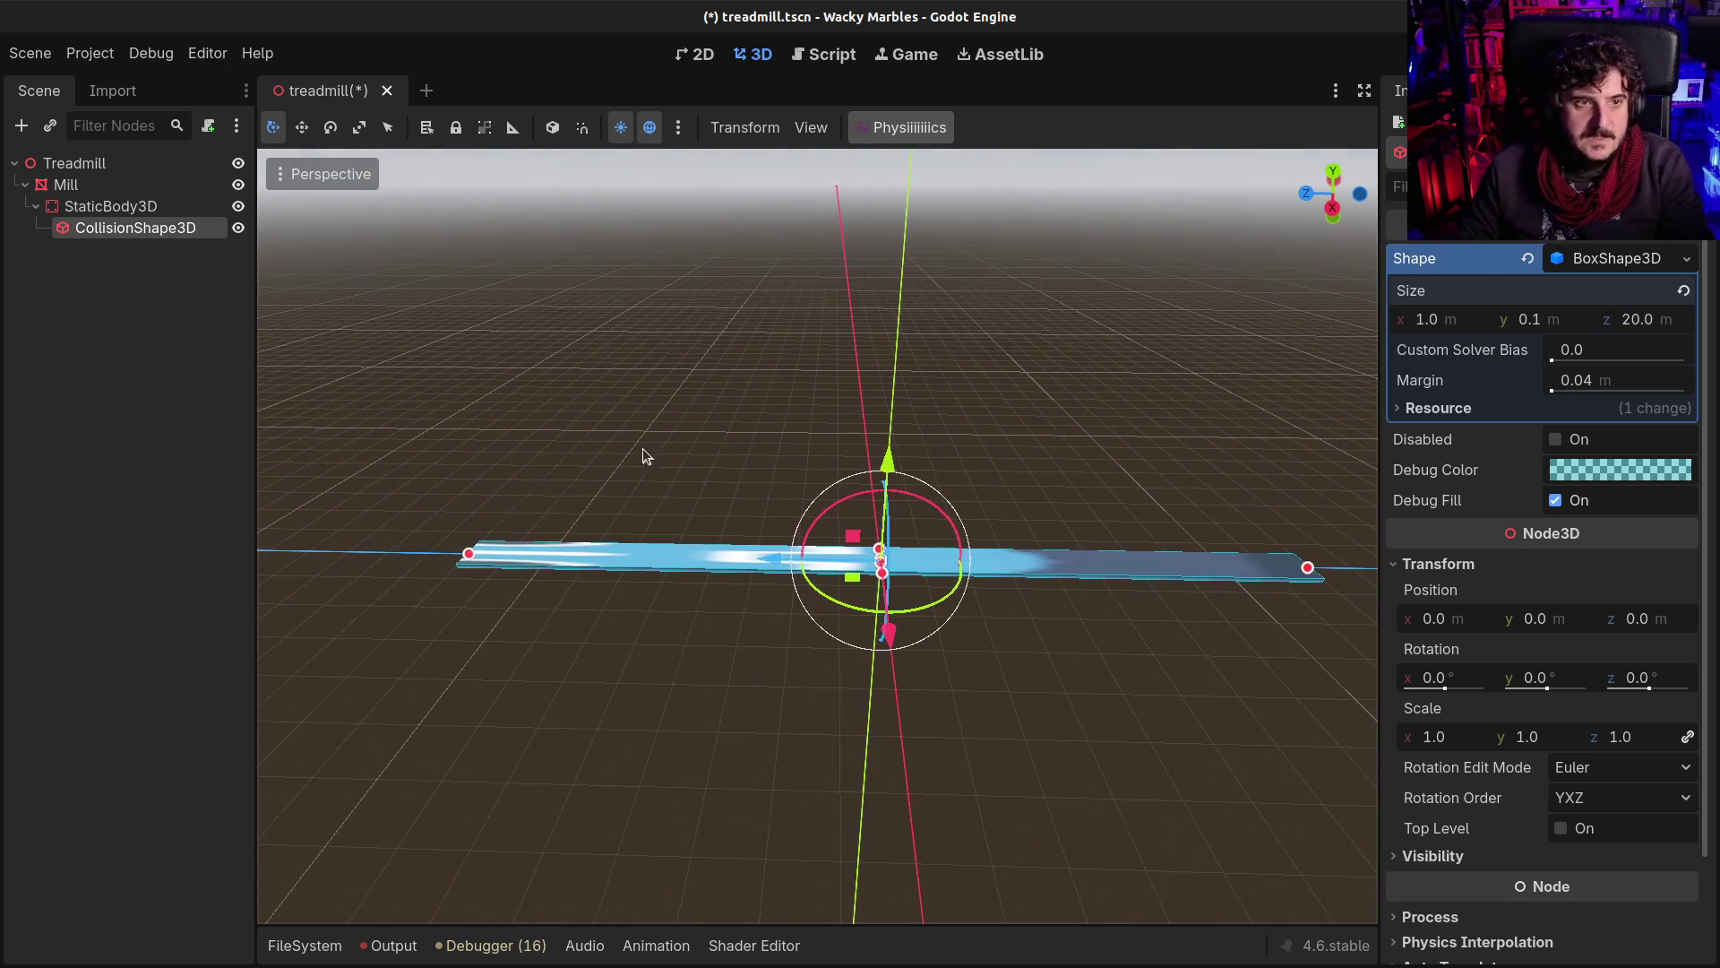
left_click(107, 185)
key("ctrl+d")
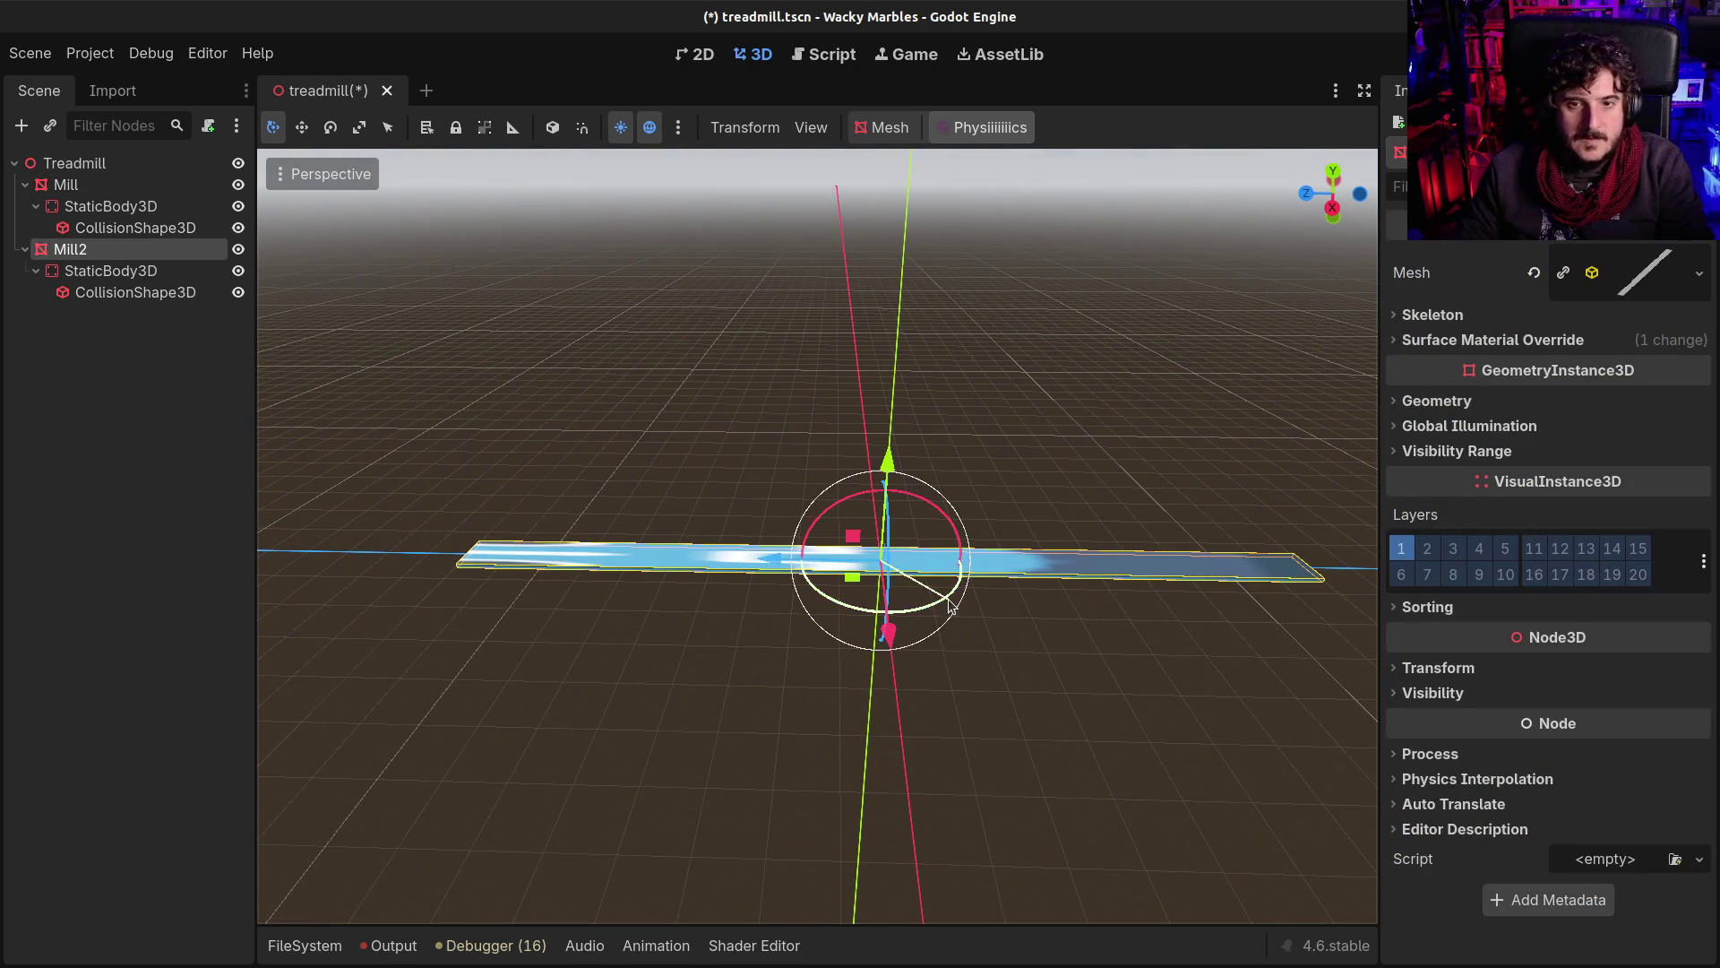
mouse_move(951, 606)
left_mouse_down()
mouse_move(835, 616)
mouse_move(860, 618)
left_mouse_up()
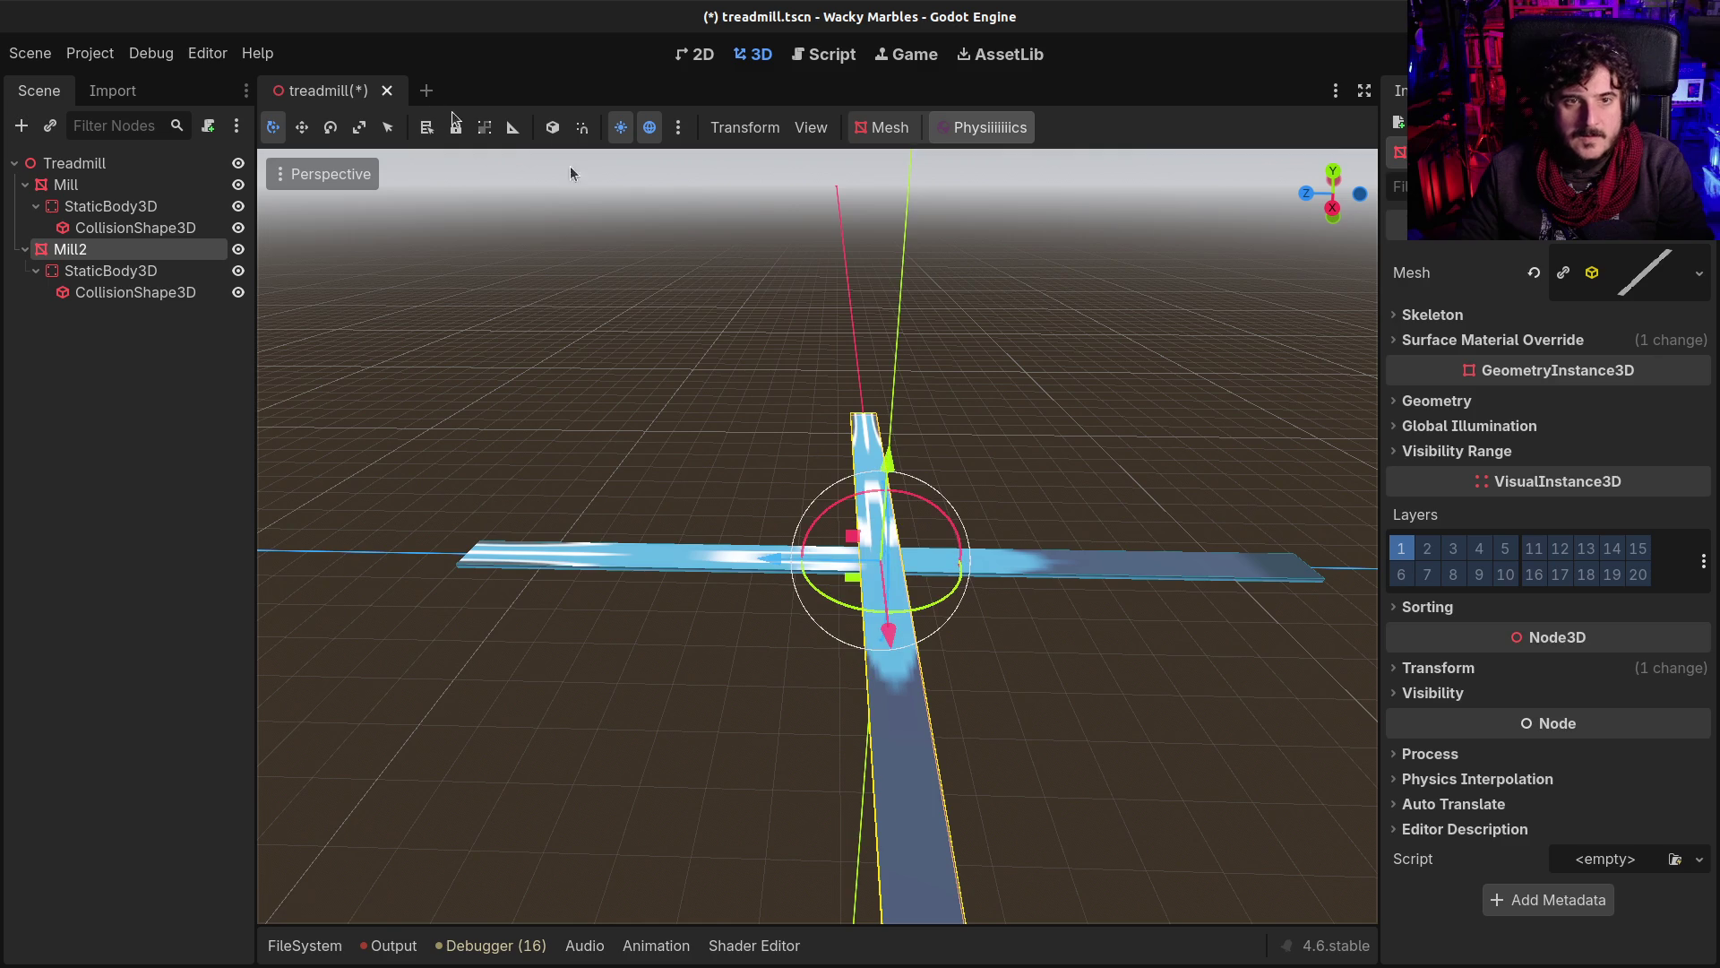
Step: Slide Mill2 to the left of the Mill and drop a marble.tscn instance into the viewport
left_click(302, 128)
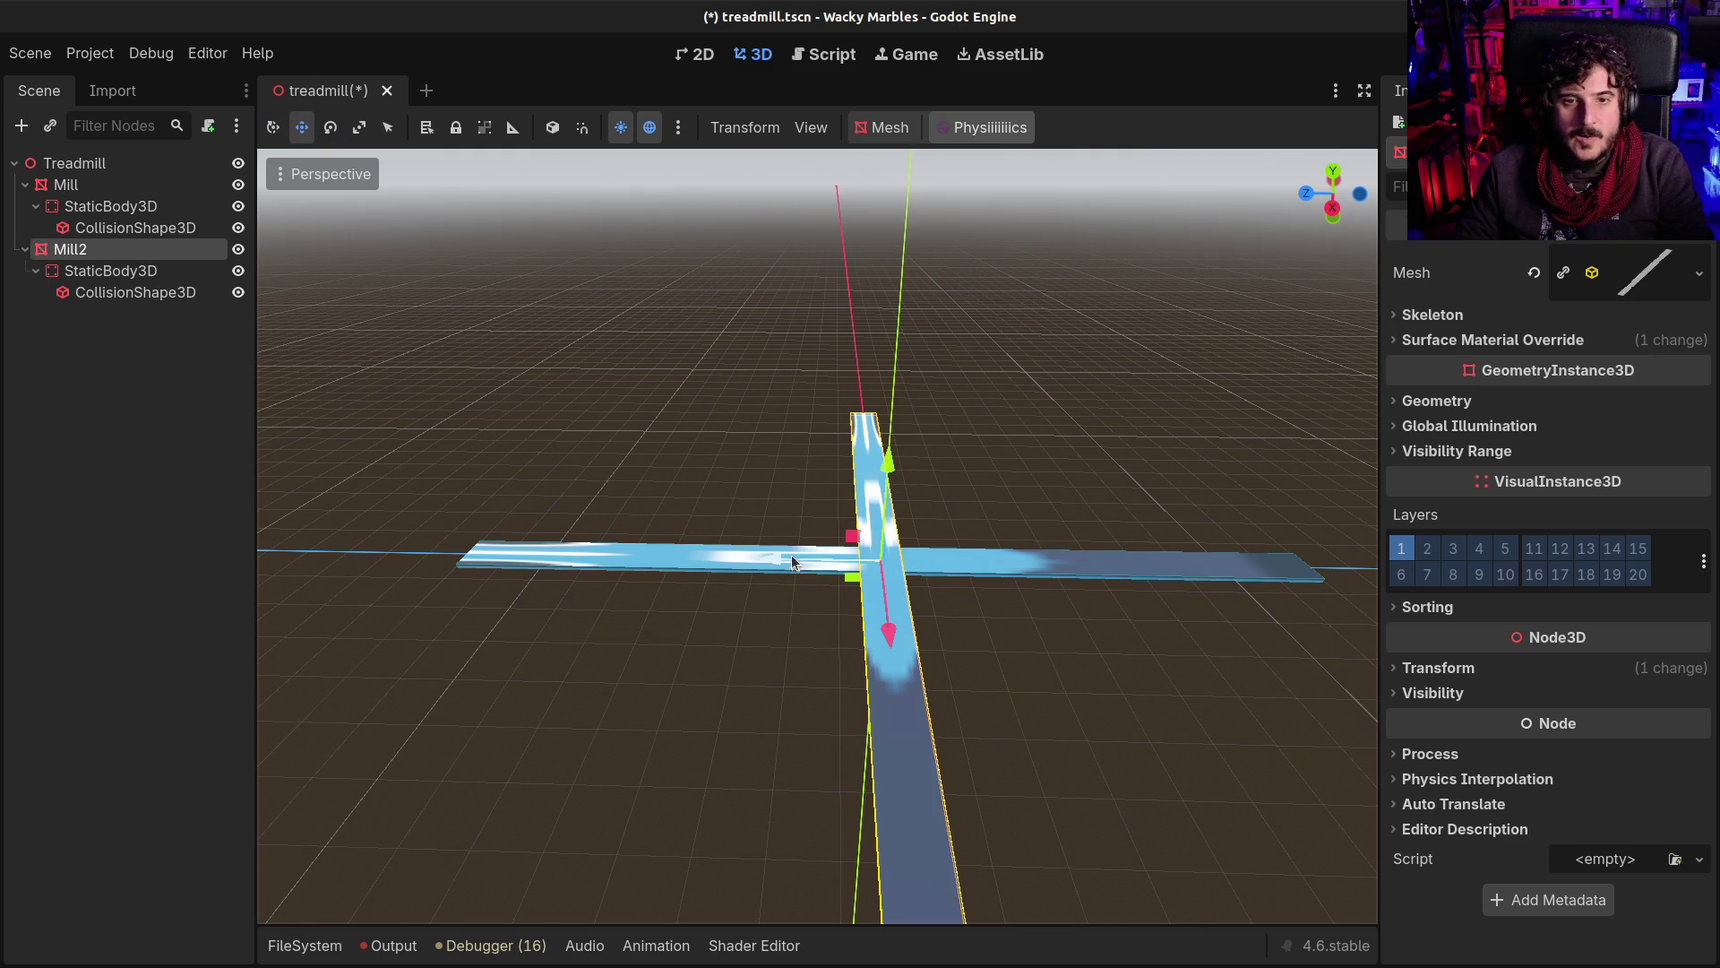
mouse_move(793, 562)
left_mouse_down()
mouse_move(315, 536)
mouse_move(337, 450)
mouse_move(357, 488)
left_mouse_up()
left_click(74, 163)
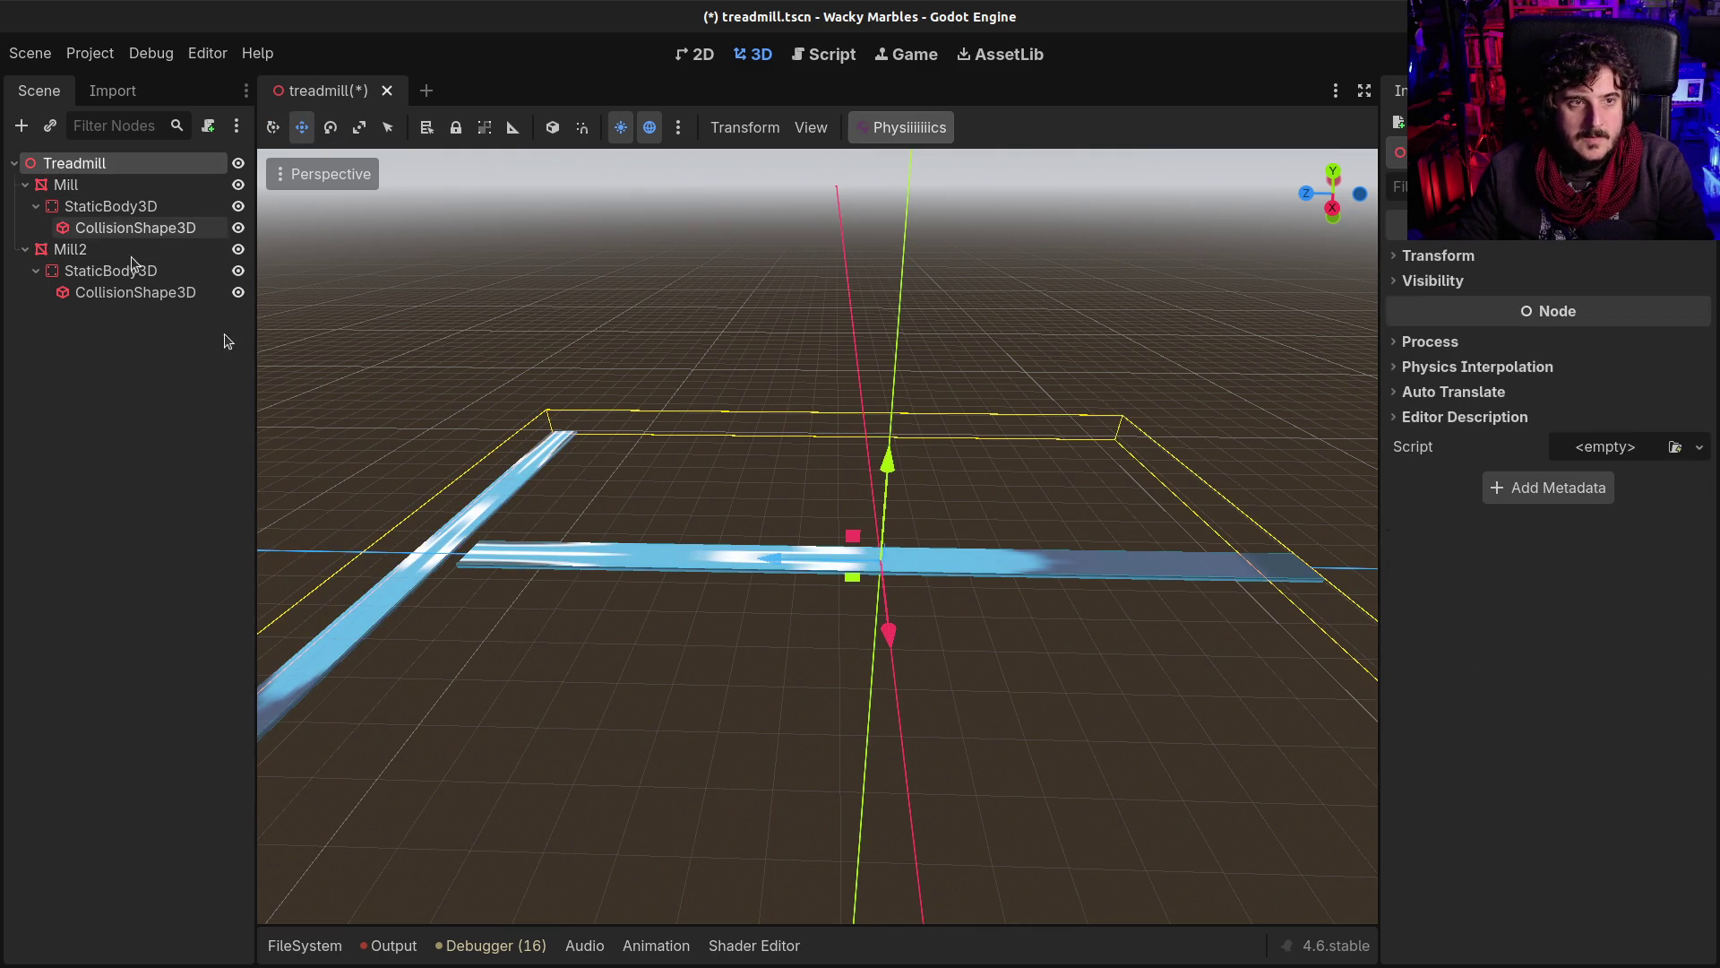
left_click(316, 944)
mouse_move(917, 745)
left_mouse_down()
mouse_move(960, 450)
mouse_move(942, 422)
left_mouse_up()
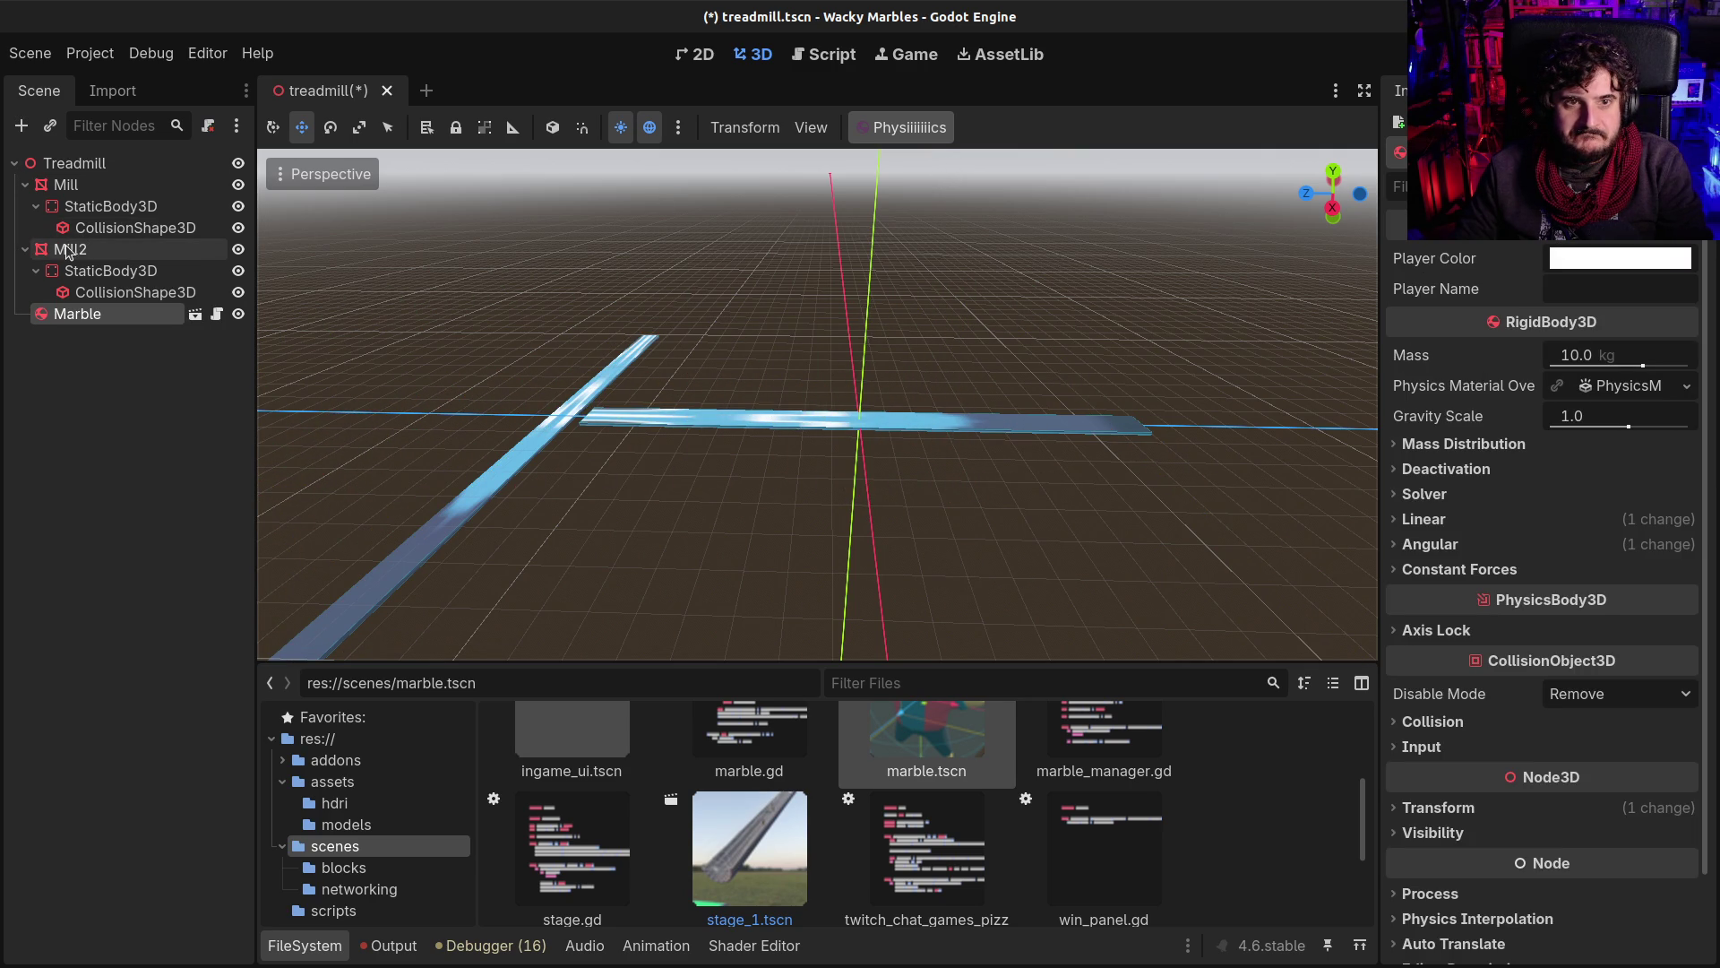
Step: Delete the existing Marble node
left_click(78, 361)
left_click(62, 315)
key("Delete")
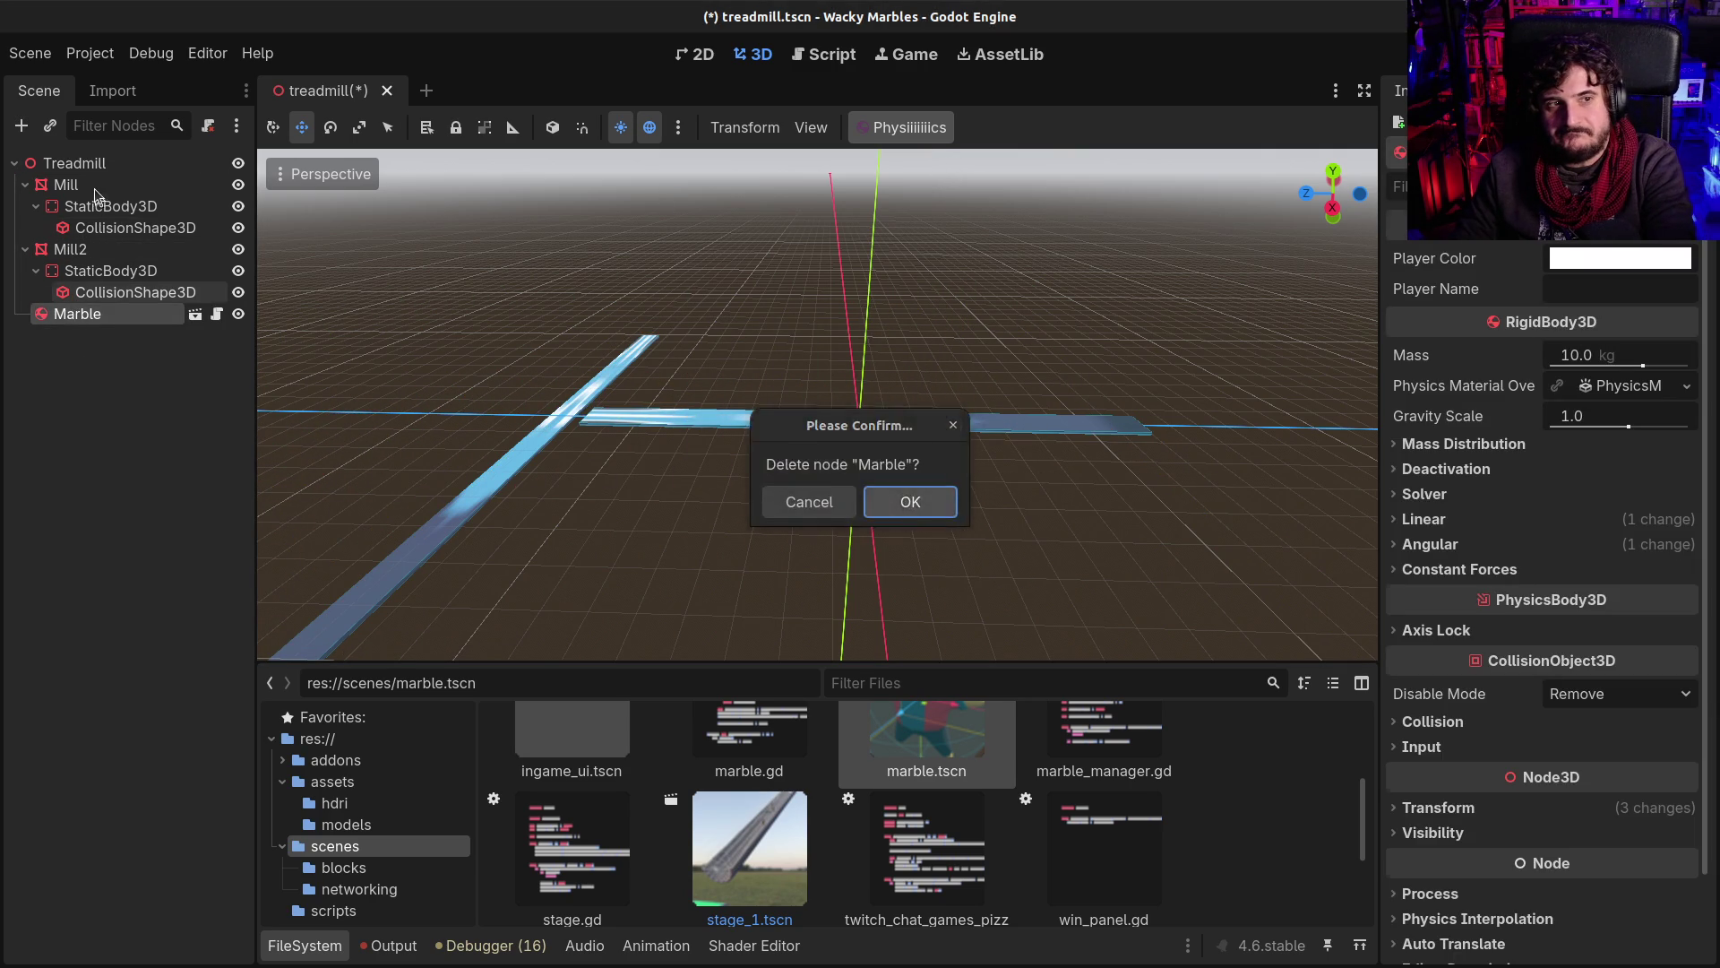
key("Return")
Step: Give Mill's static body constant linear velocity z of 100, save, and drop in a new marble
left_click(72, 249)
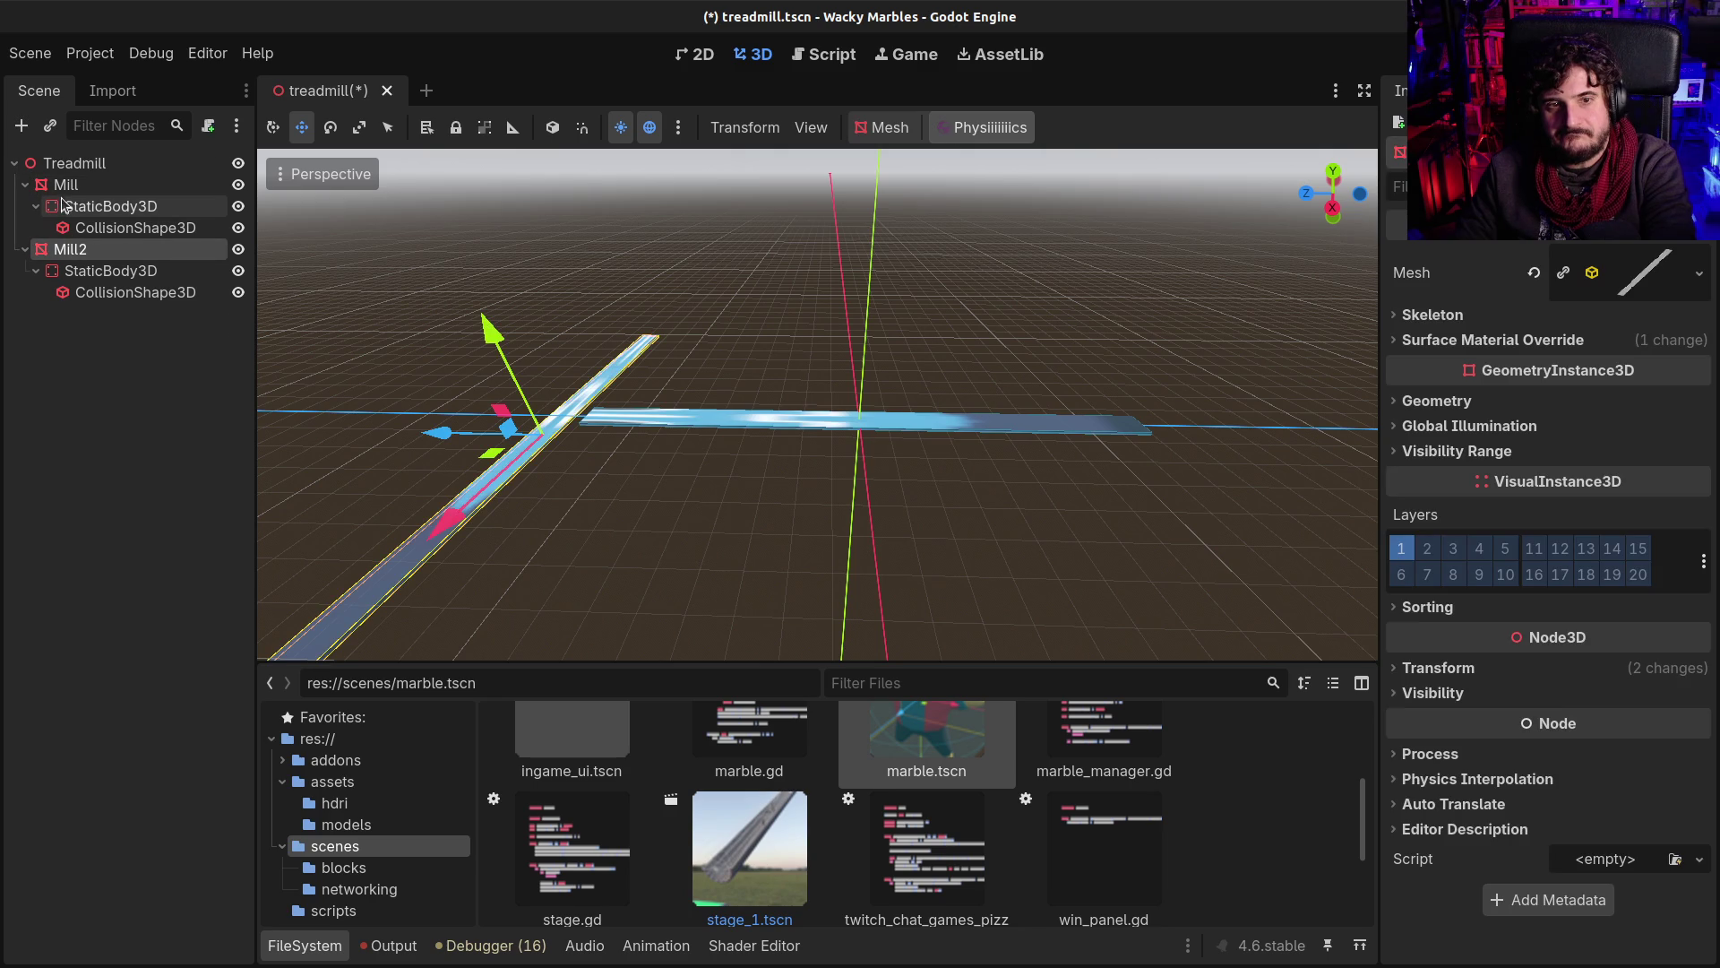
left_click(66, 184)
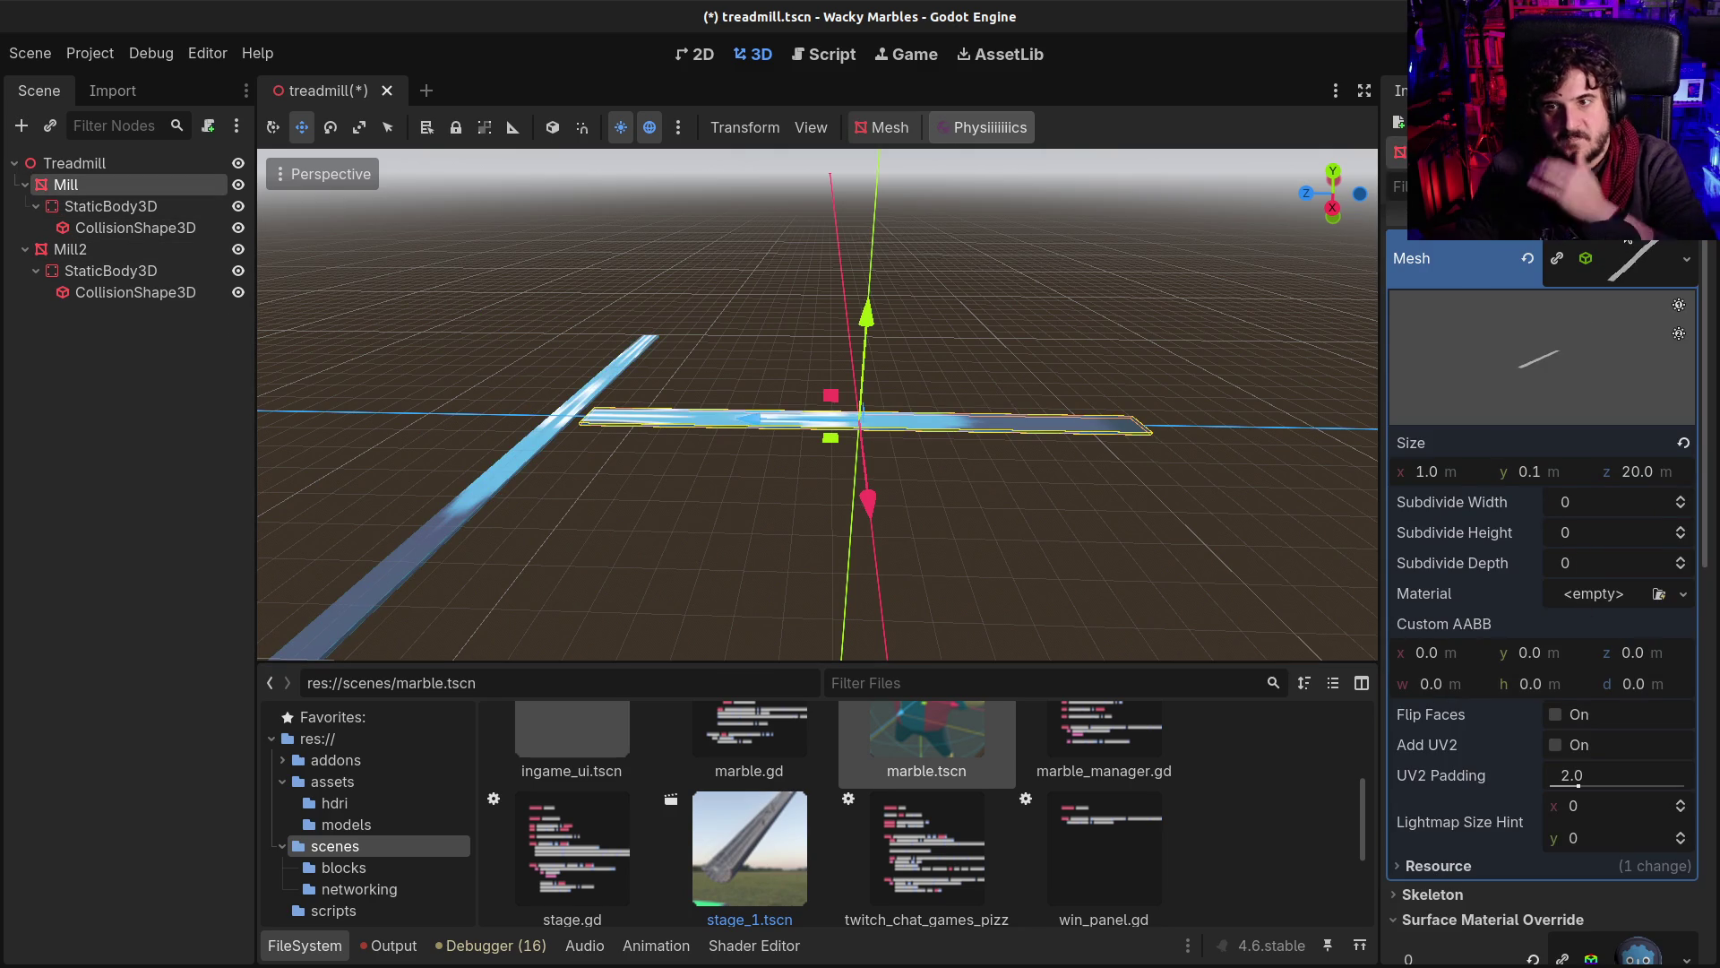
left_click(1638, 274)
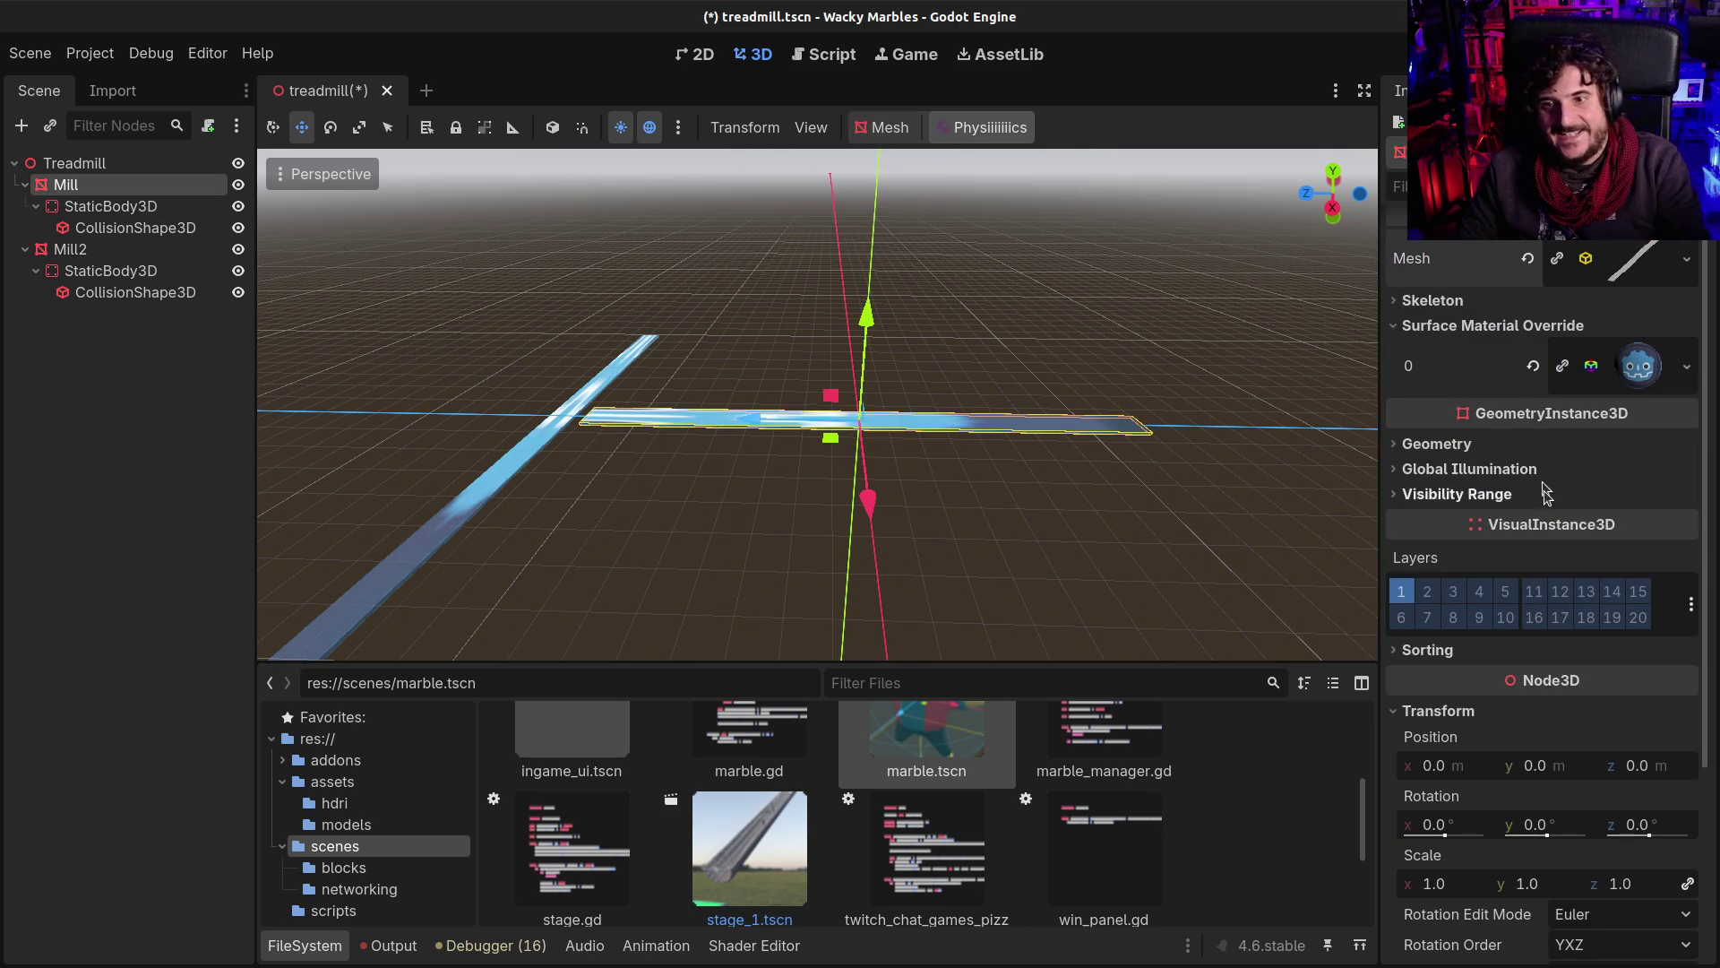
scroll(1601, 700, "down", 5)
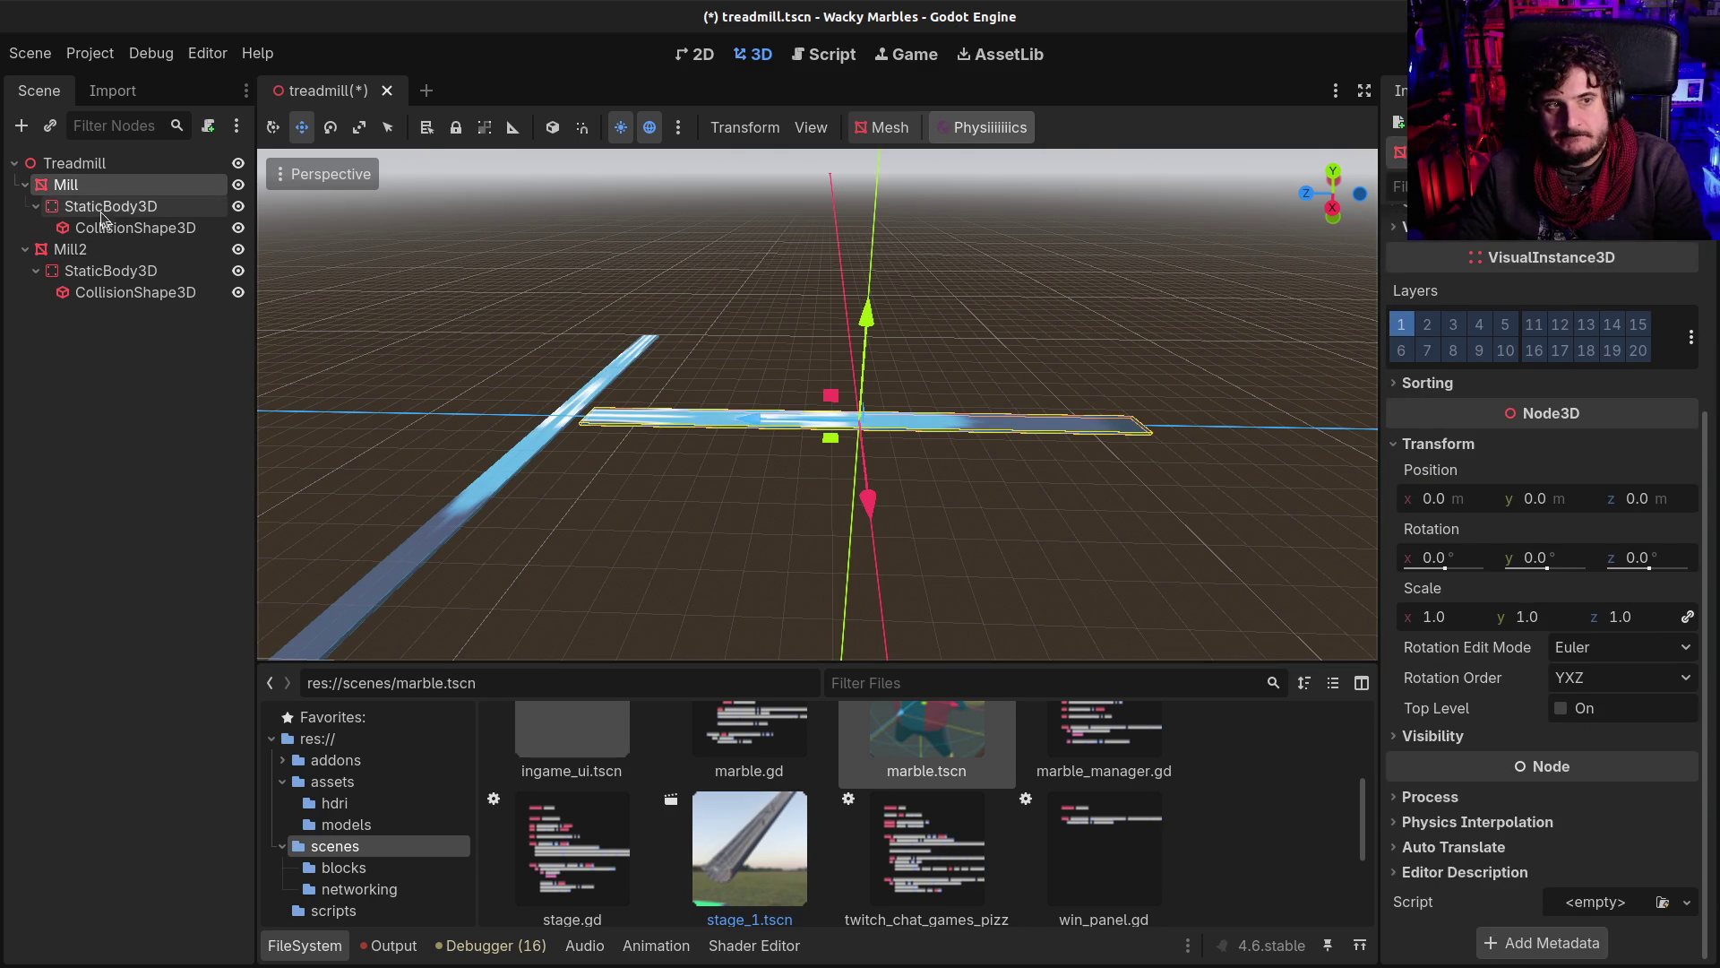
left_click(100, 208)
left_click(1639, 459)
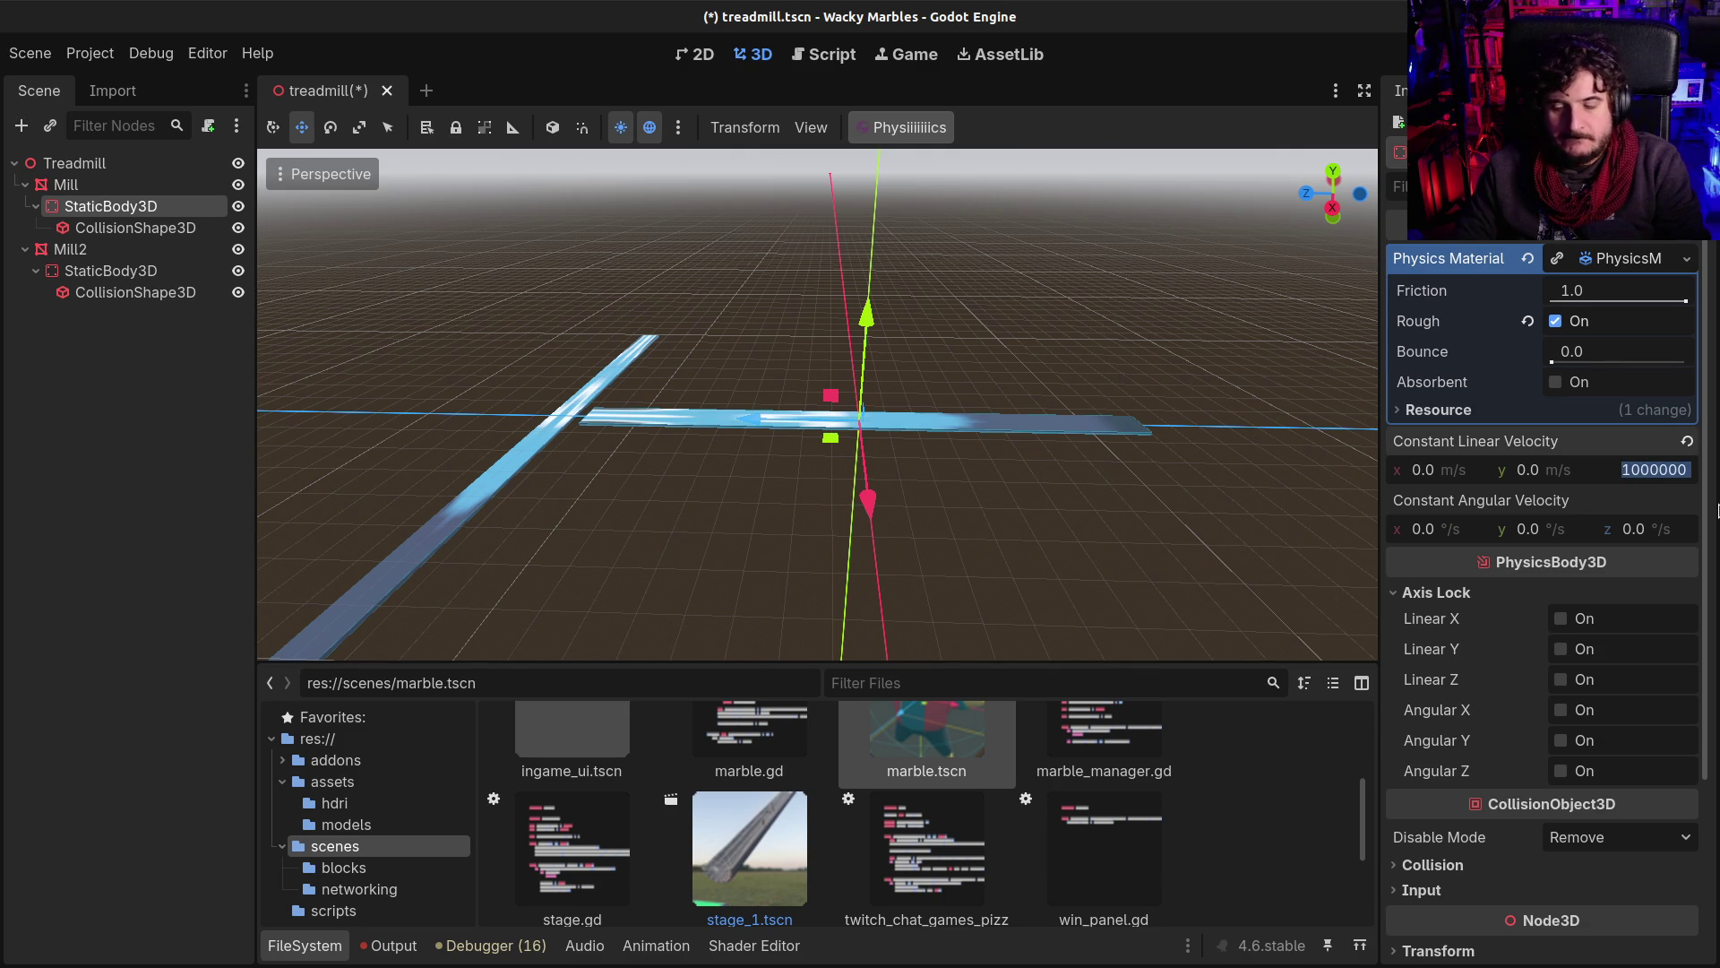
key("ctrl+s")
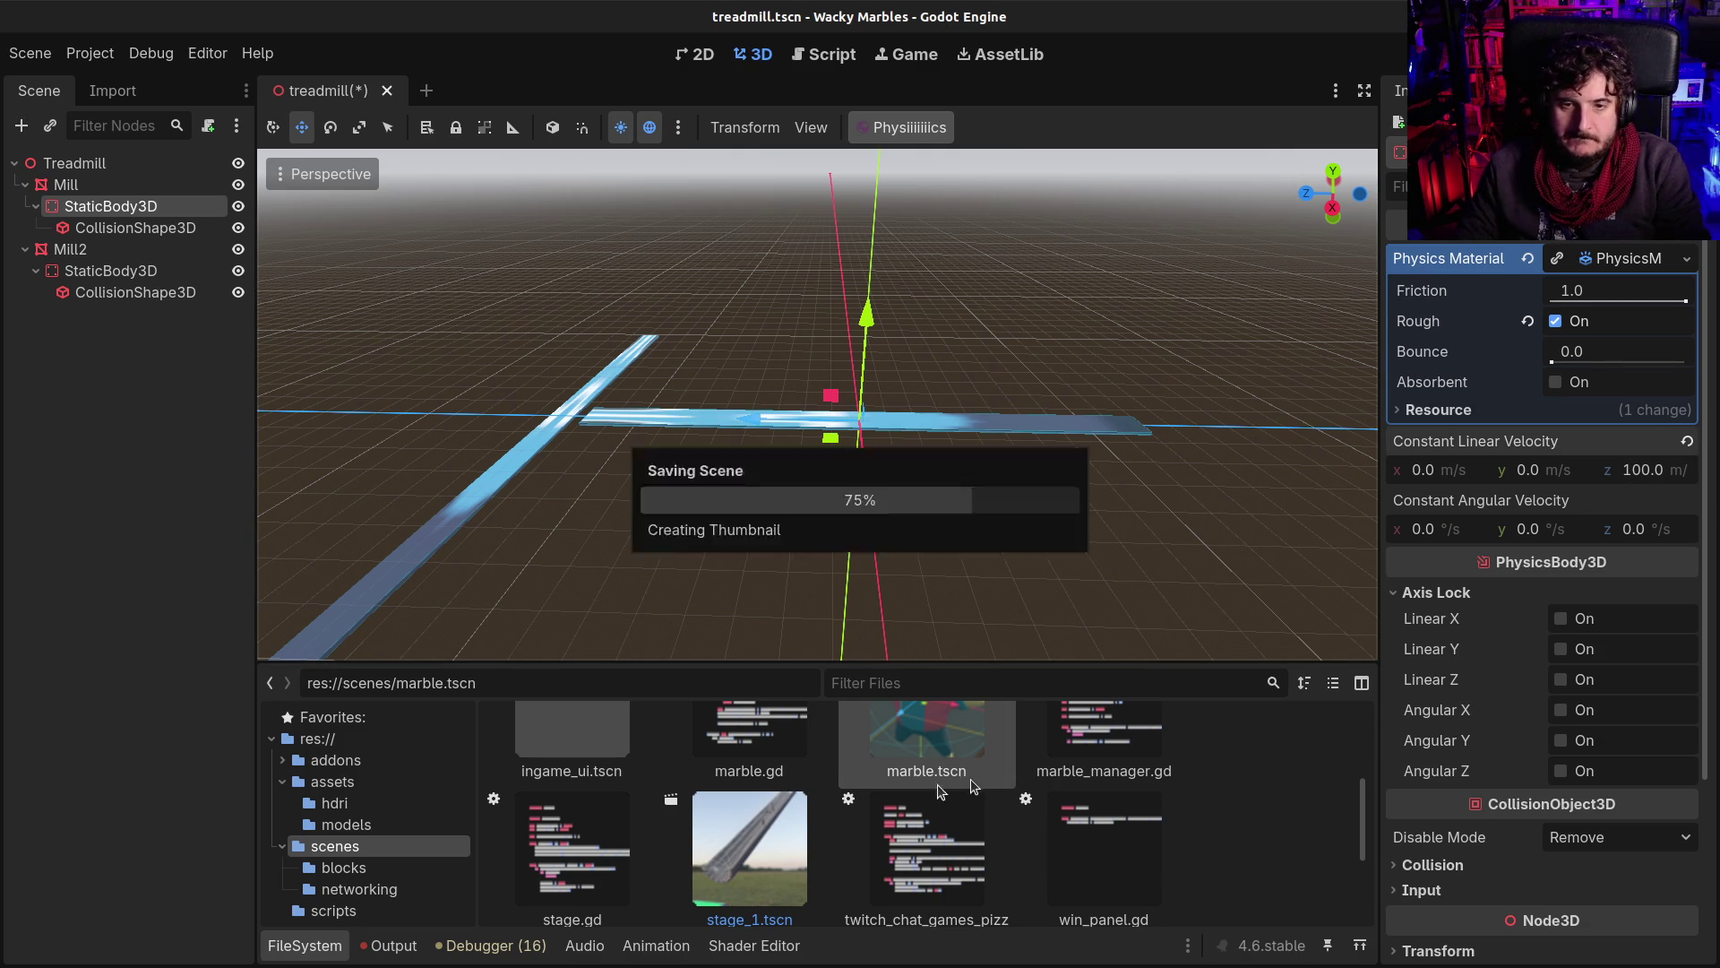
left_click_drag(927, 739, 916, 423)
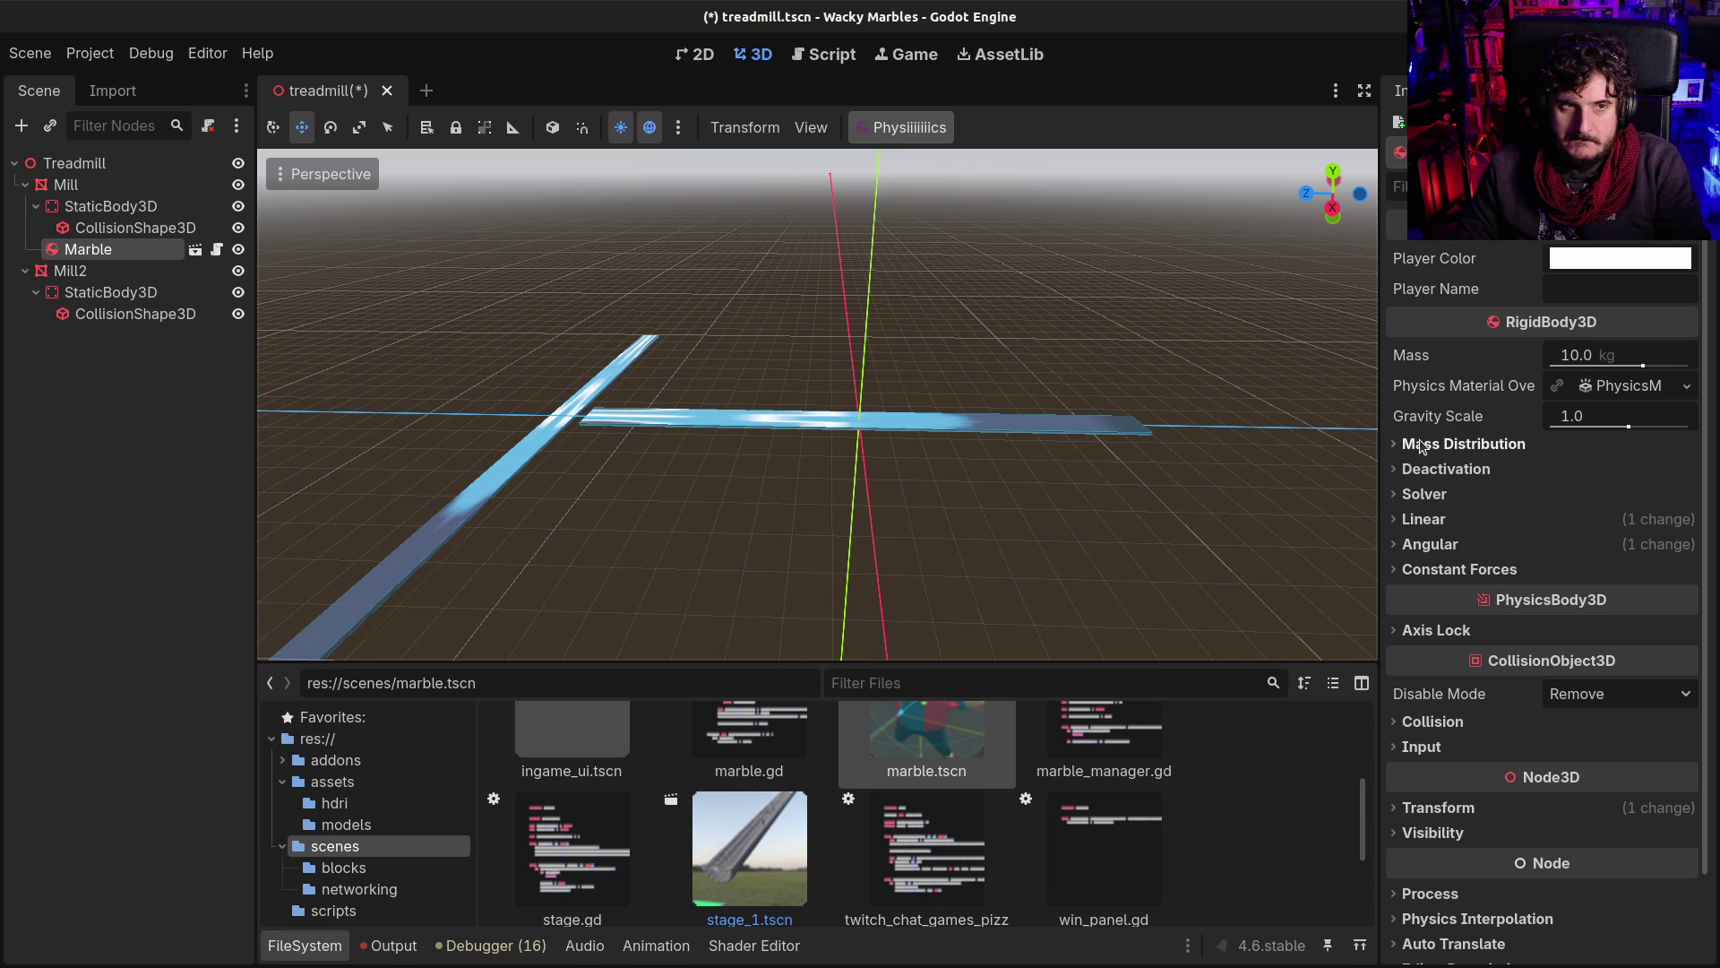
Step: Confirm the Mill static body's constant linear velocity z at 100 m/s
left_click(123, 209)
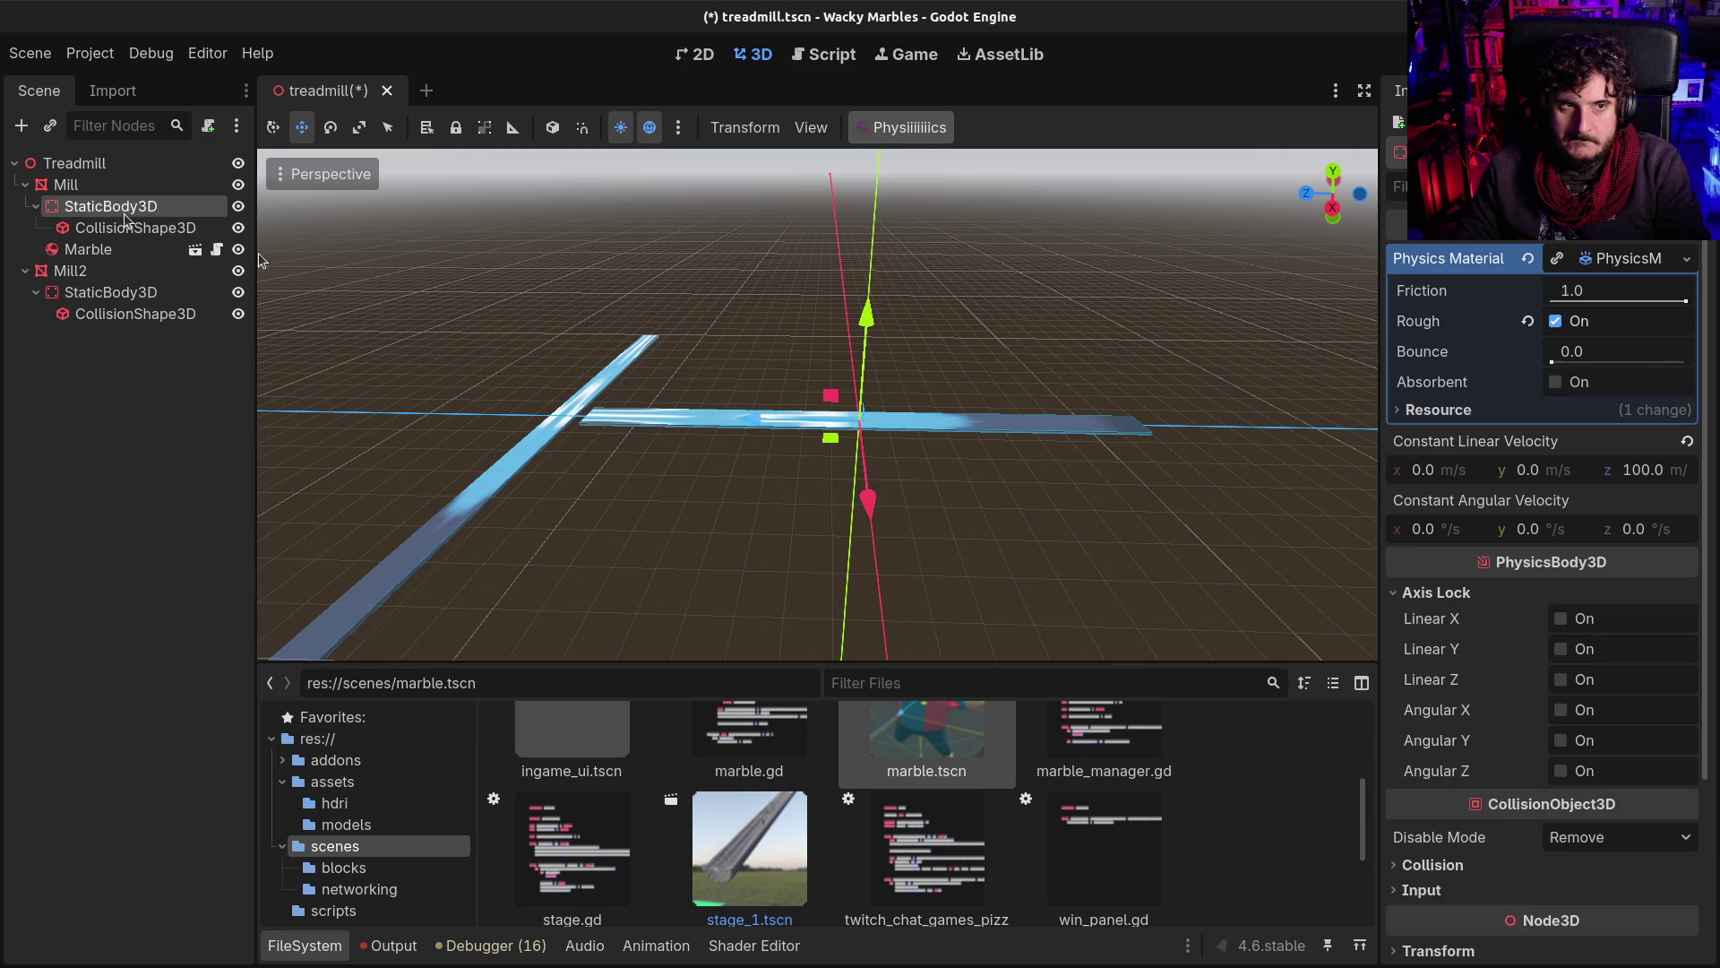
left_click(1645, 473)
type("10")
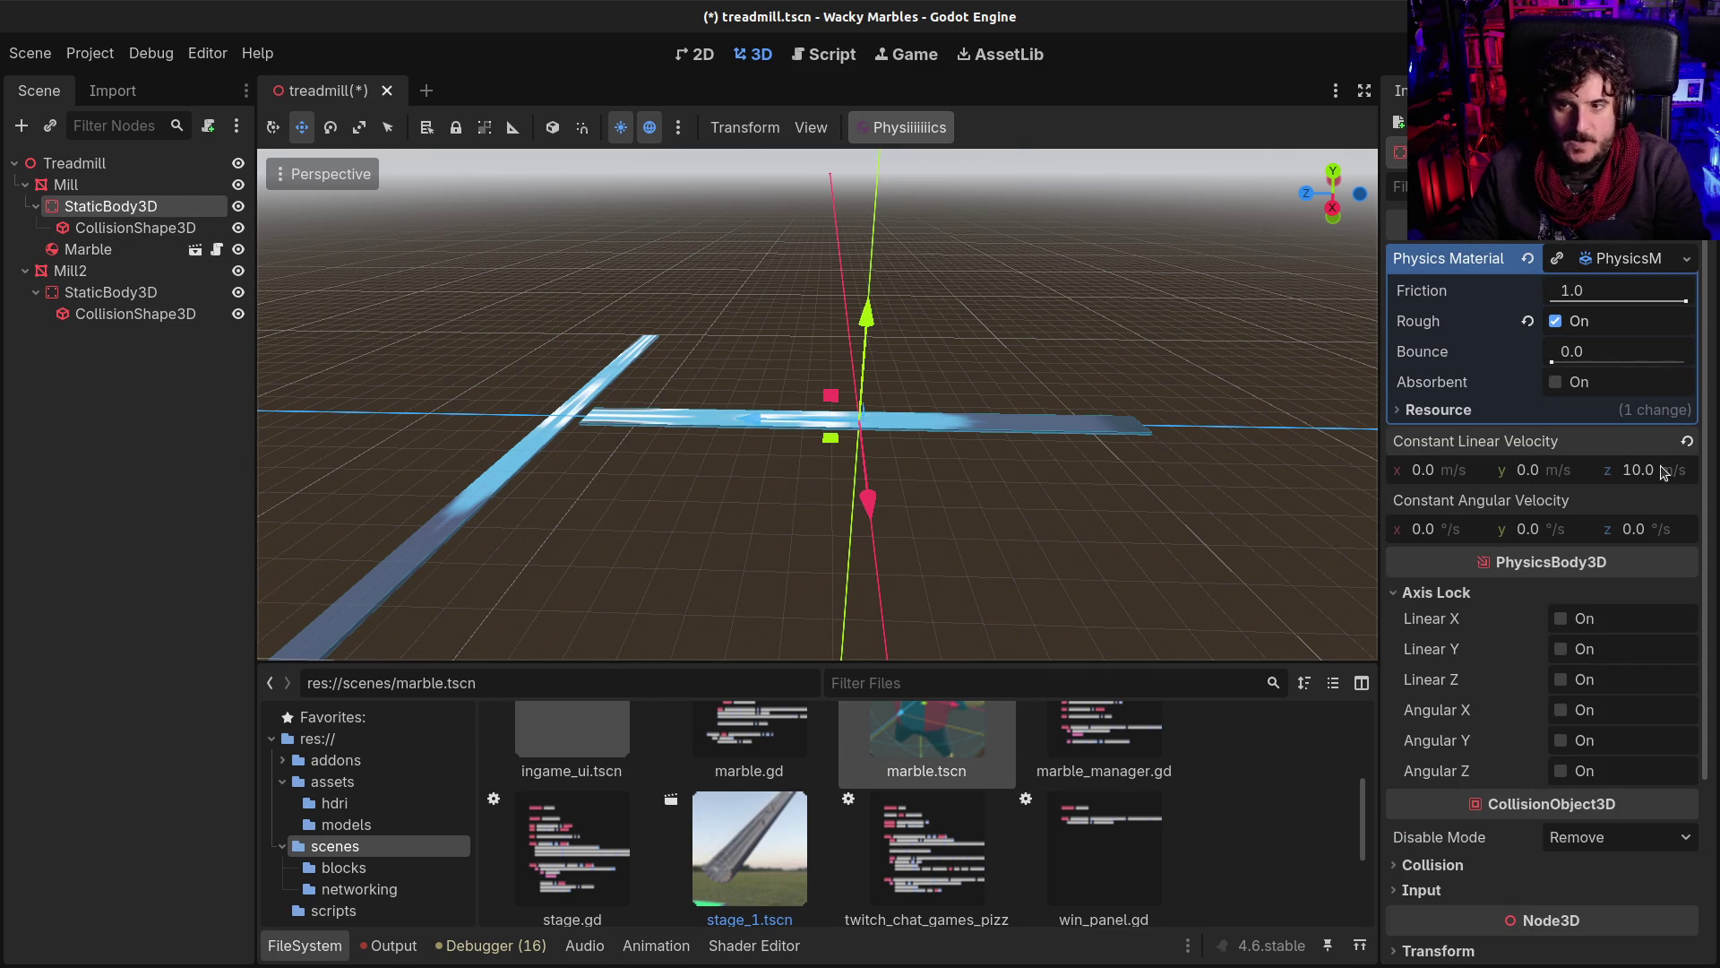
left_click(1657, 472)
type("100")
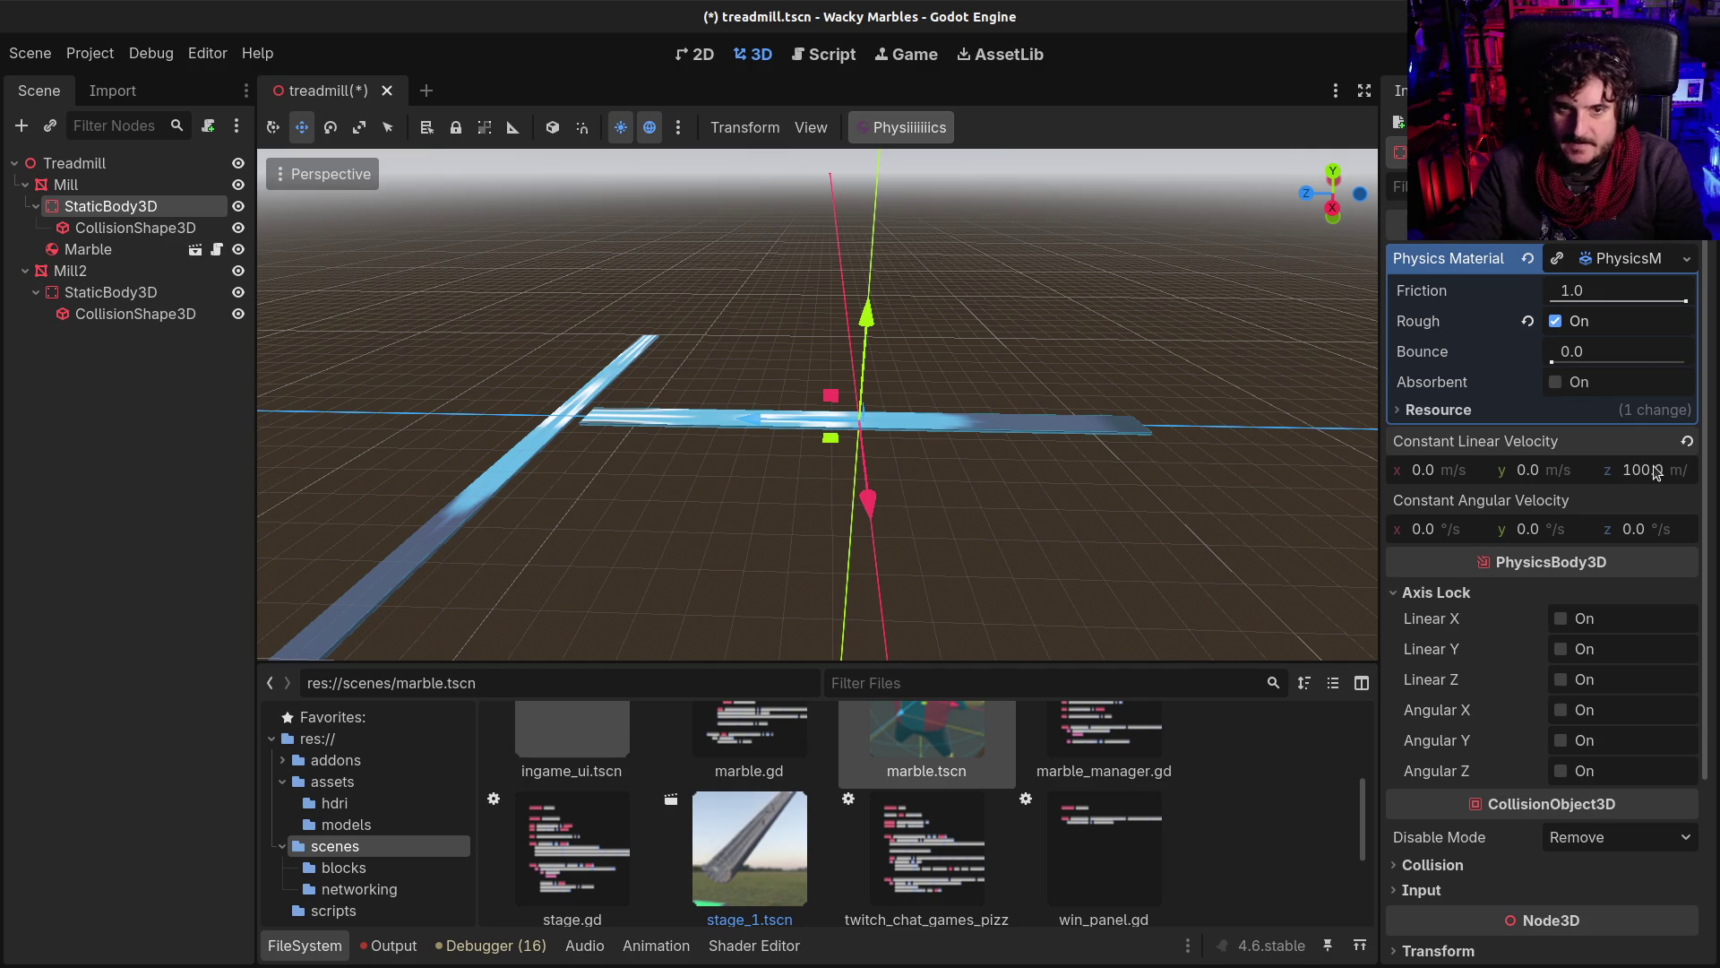
key("Return")
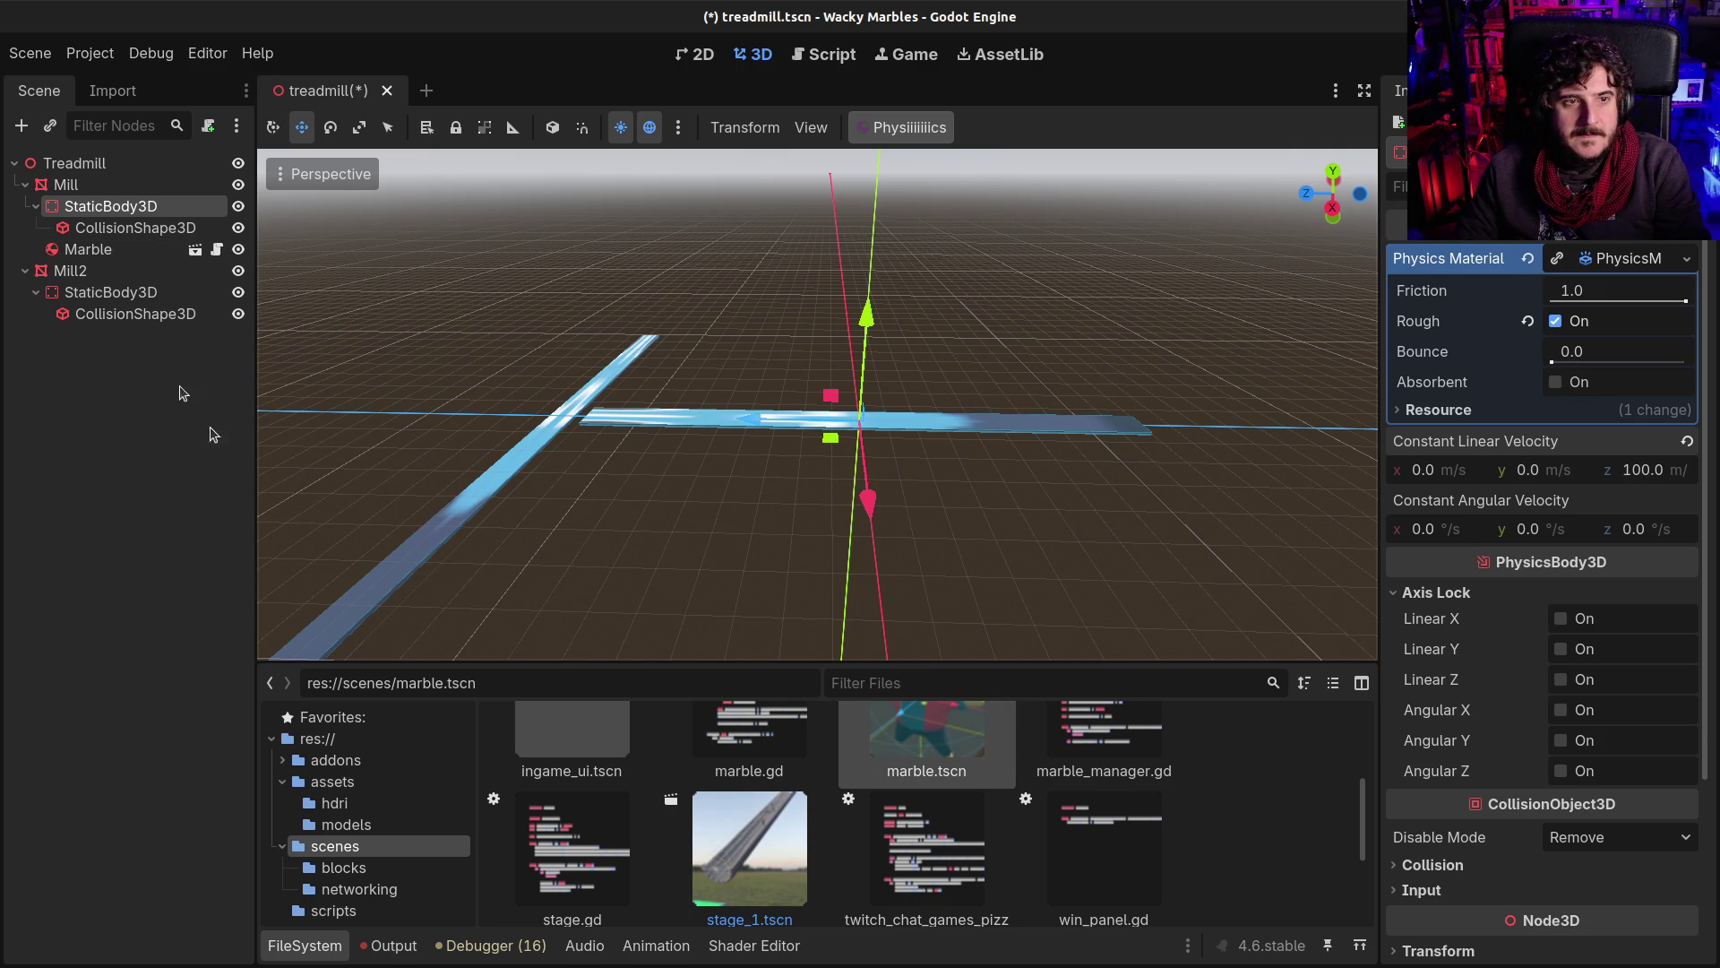
Step: Slide Mill2 further left along x and instance two more marbles into the scene
left_click(72, 270)
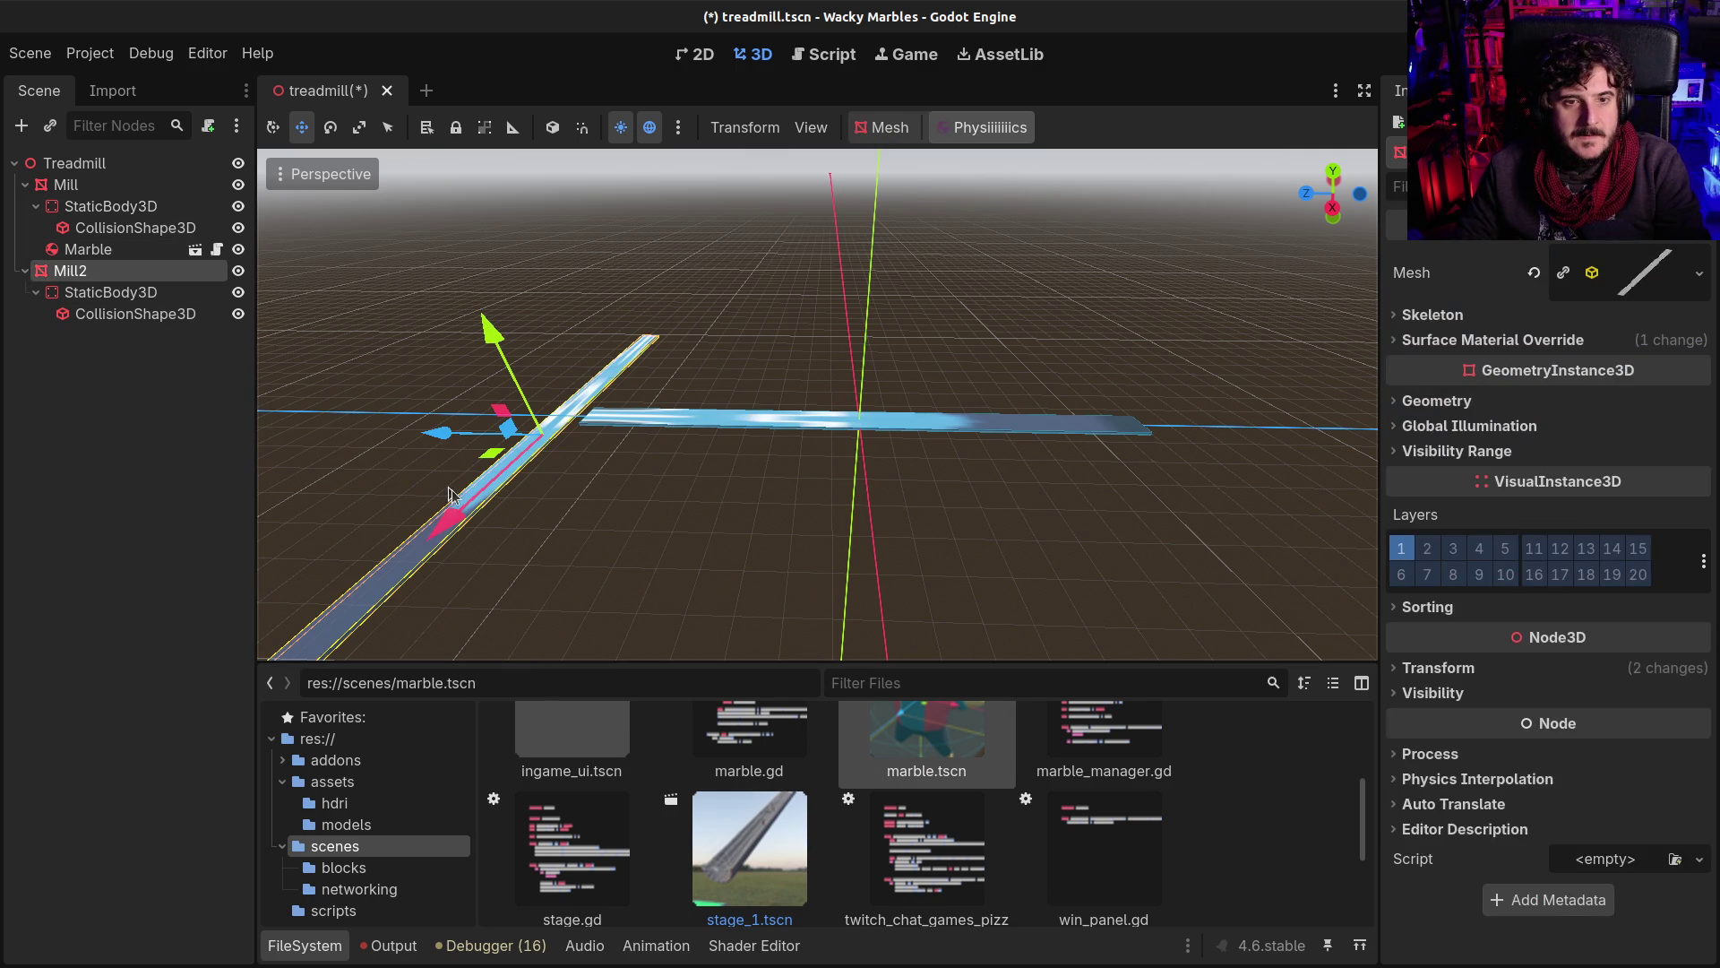
left_click_drag(439, 436, 336, 436)
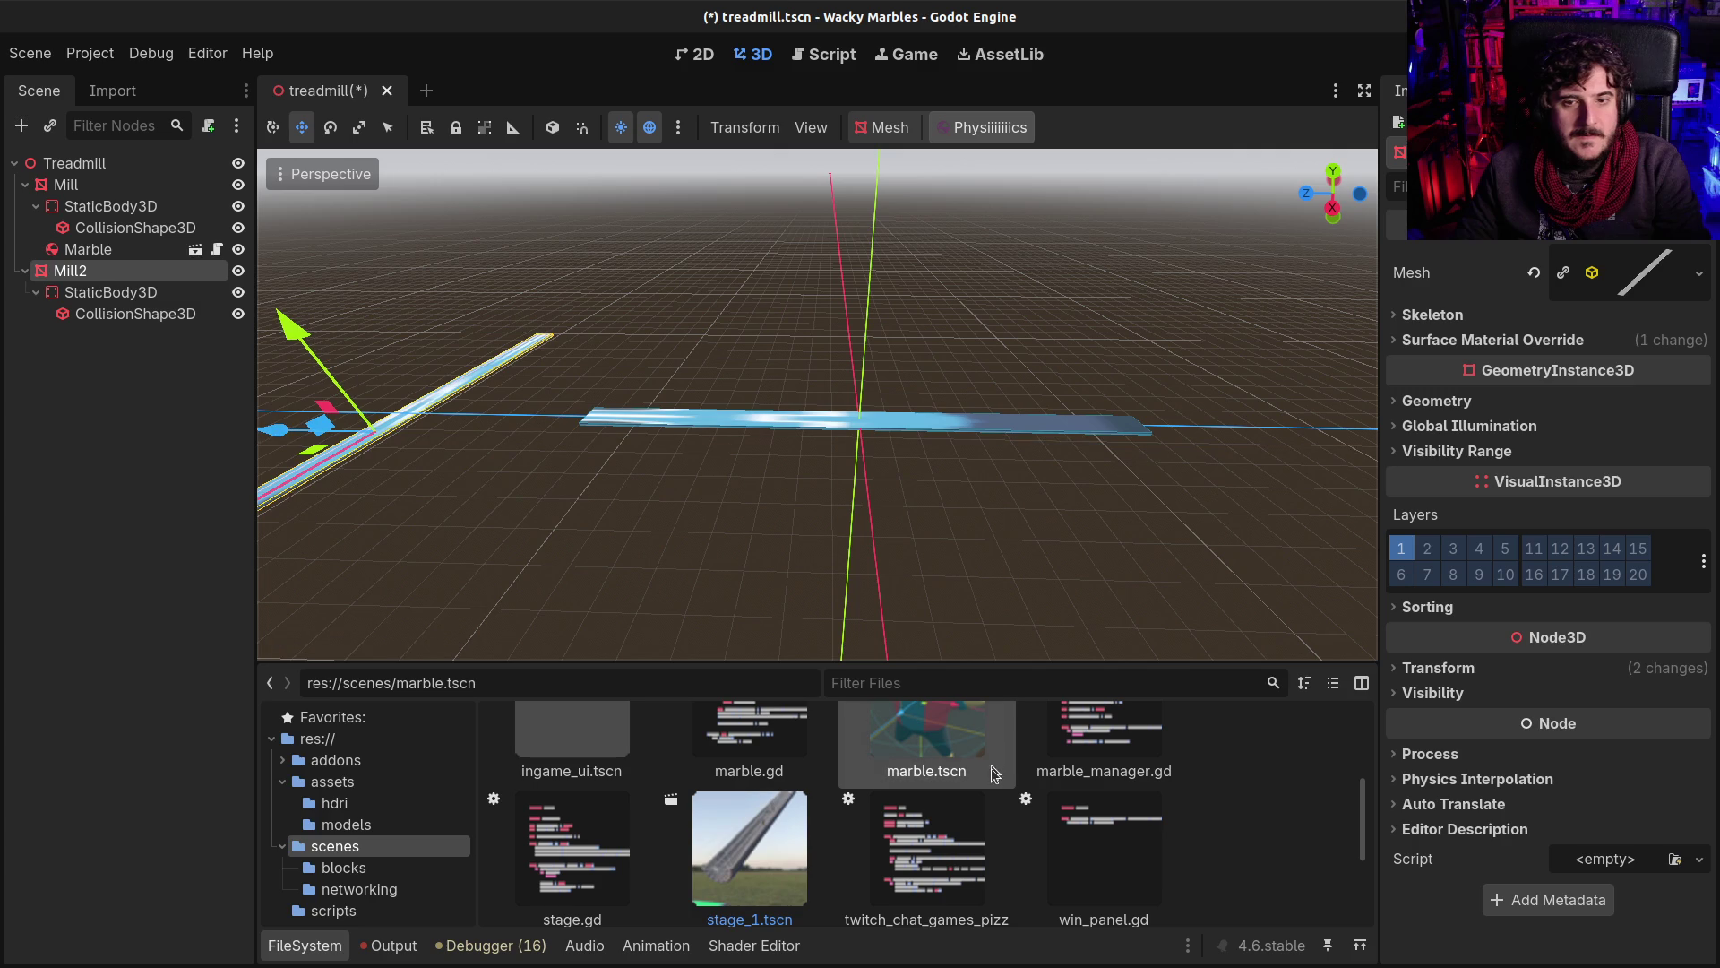
mouse_move(937, 742)
left_mouse_down()
mouse_move(1224, 531)
mouse_move(936, 419)
left_mouse_up()
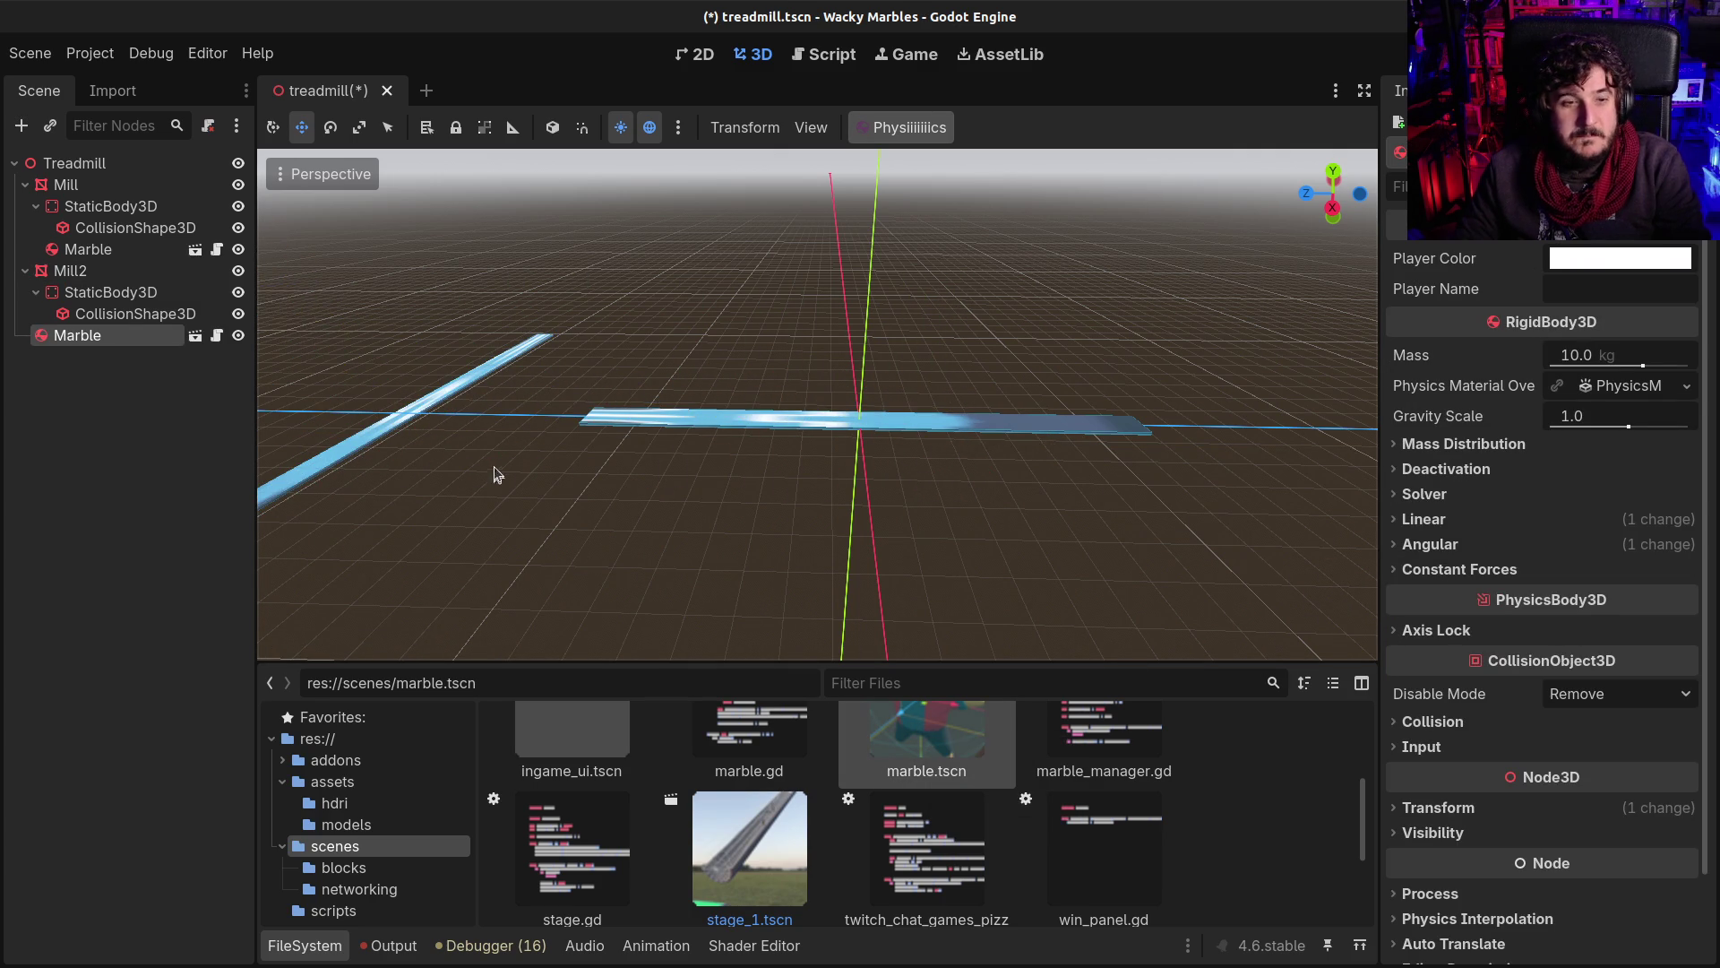
left_click_drag(497, 475, 499, 461)
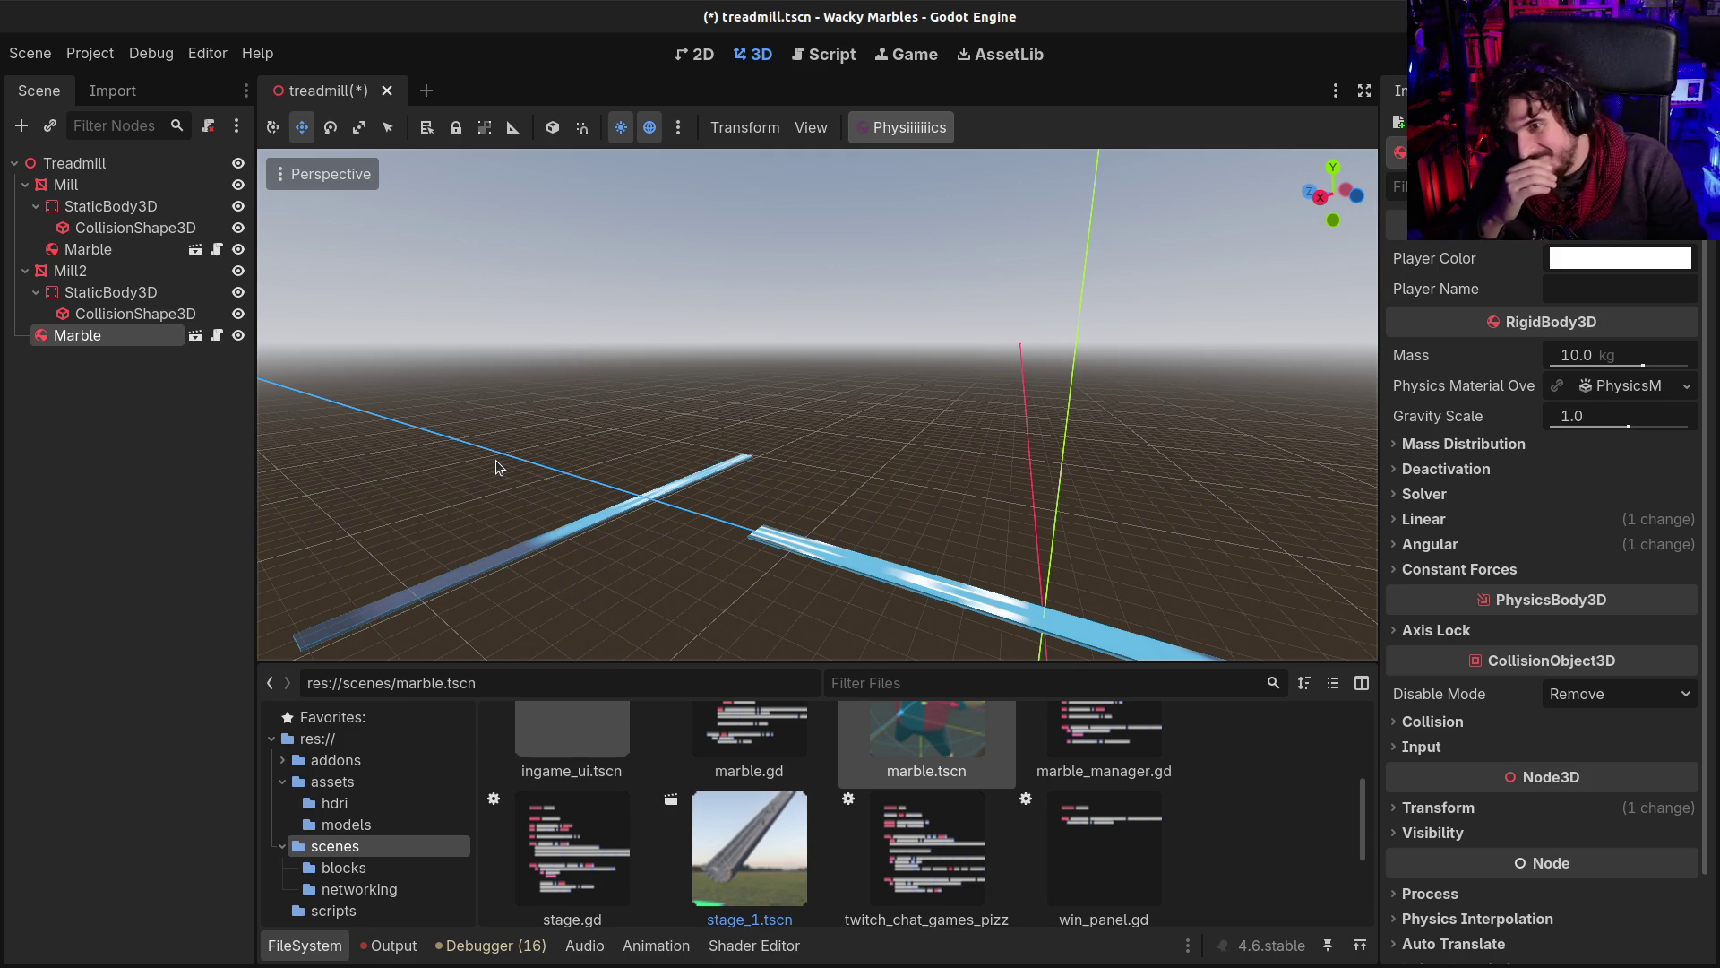
left_click_drag(711, 501, 711, 514)
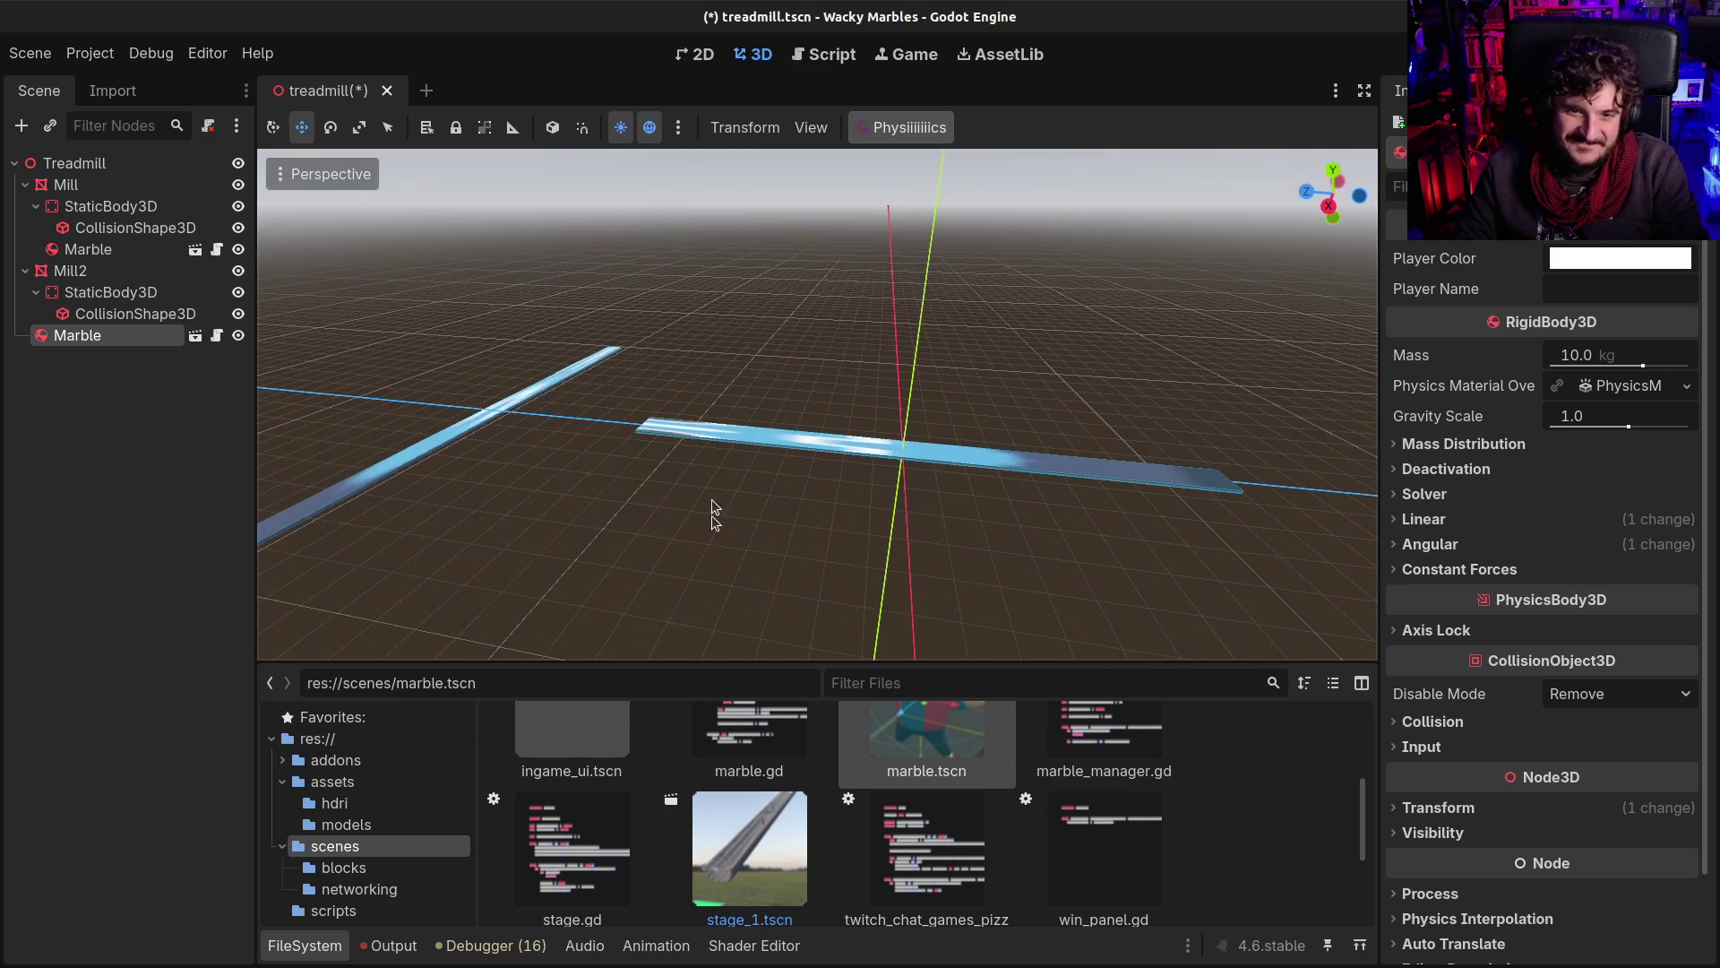
left_click_drag(868, 715, 925, 450)
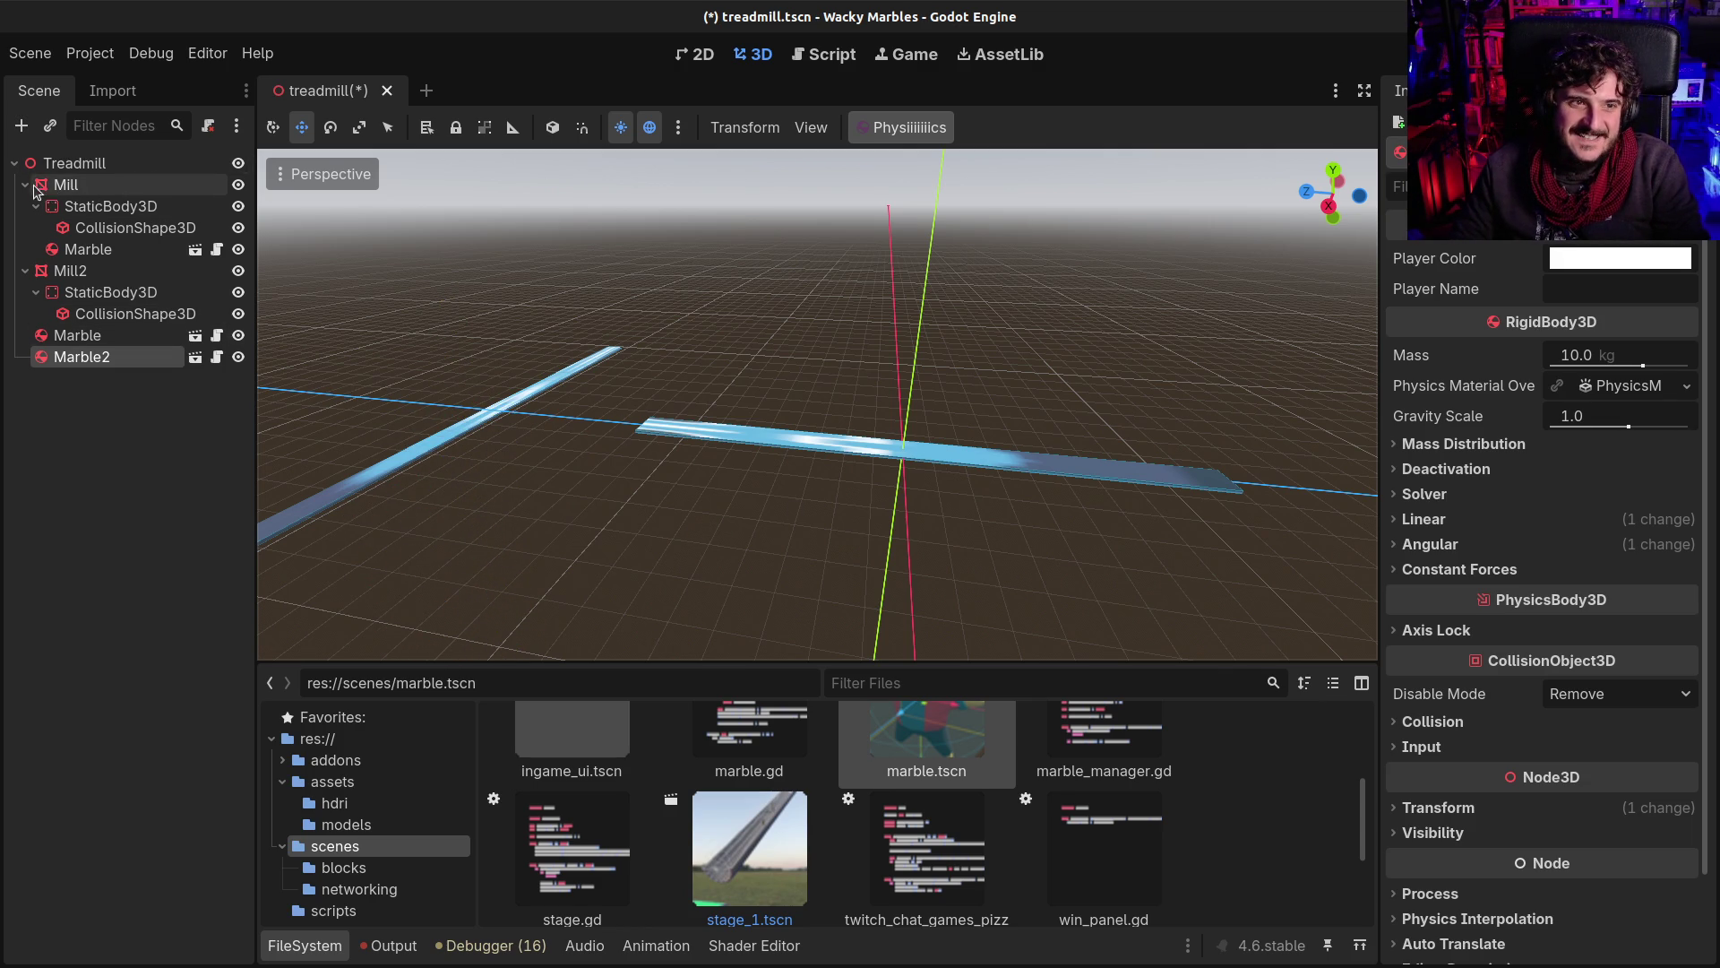
Step: Lower Mill2 slightly along y and add another marble instance
left_click(41, 270)
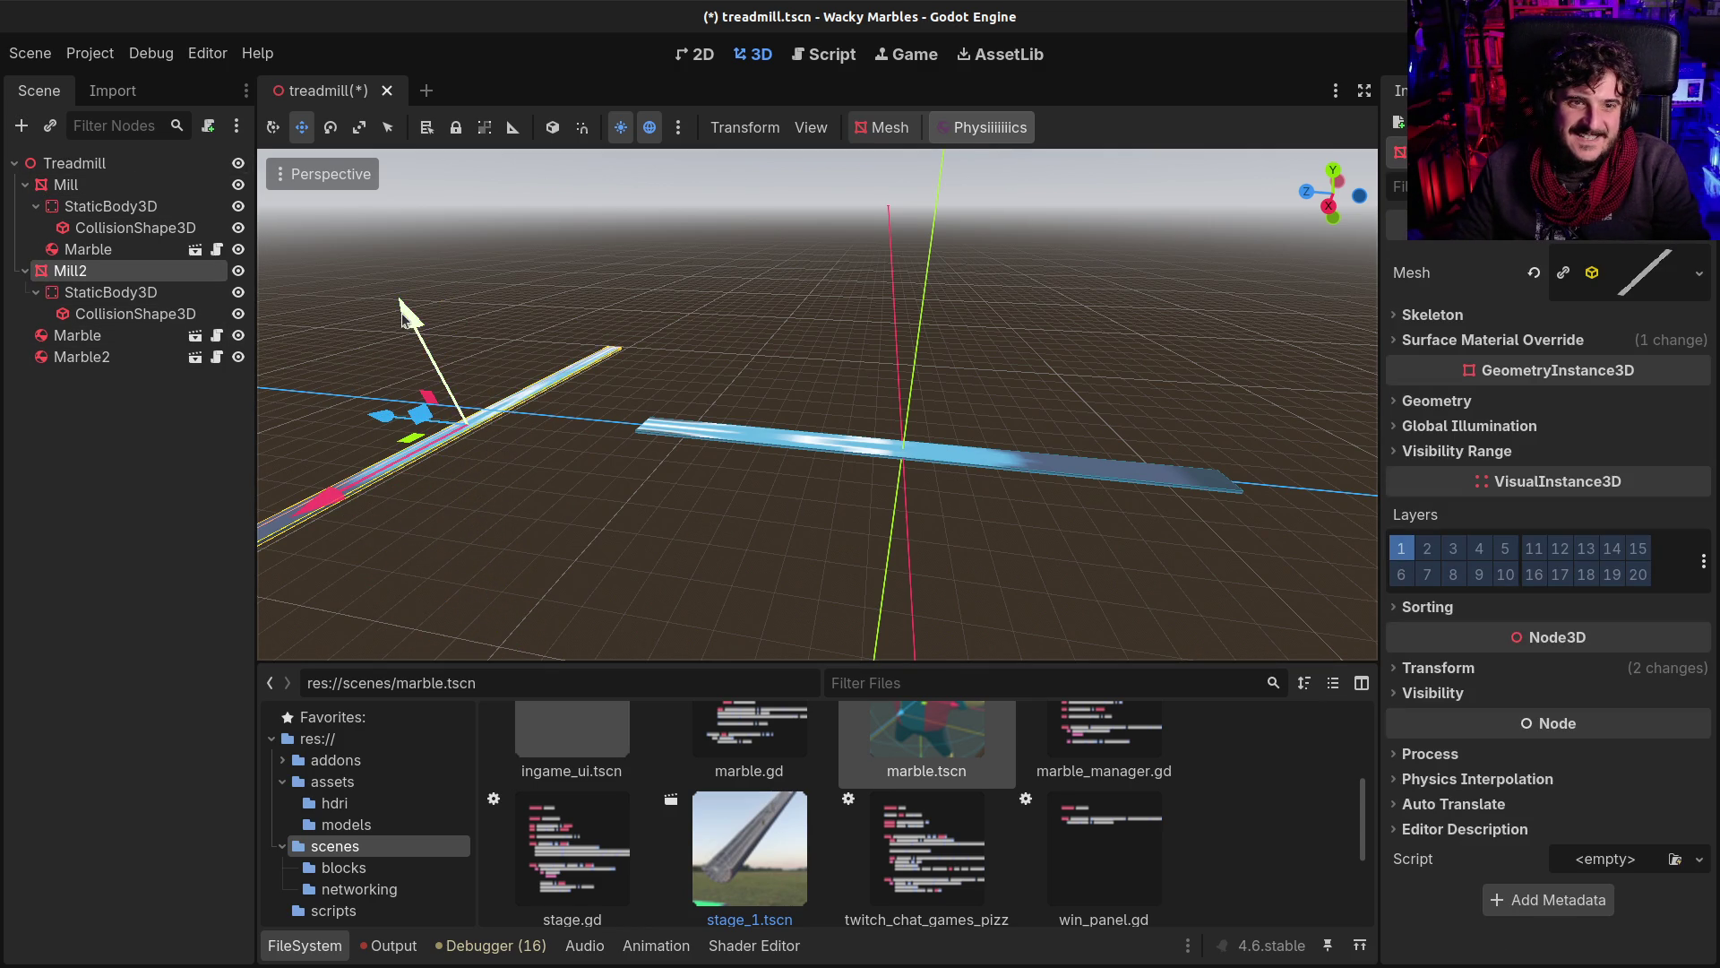
left_click_drag(401, 313, 414, 332)
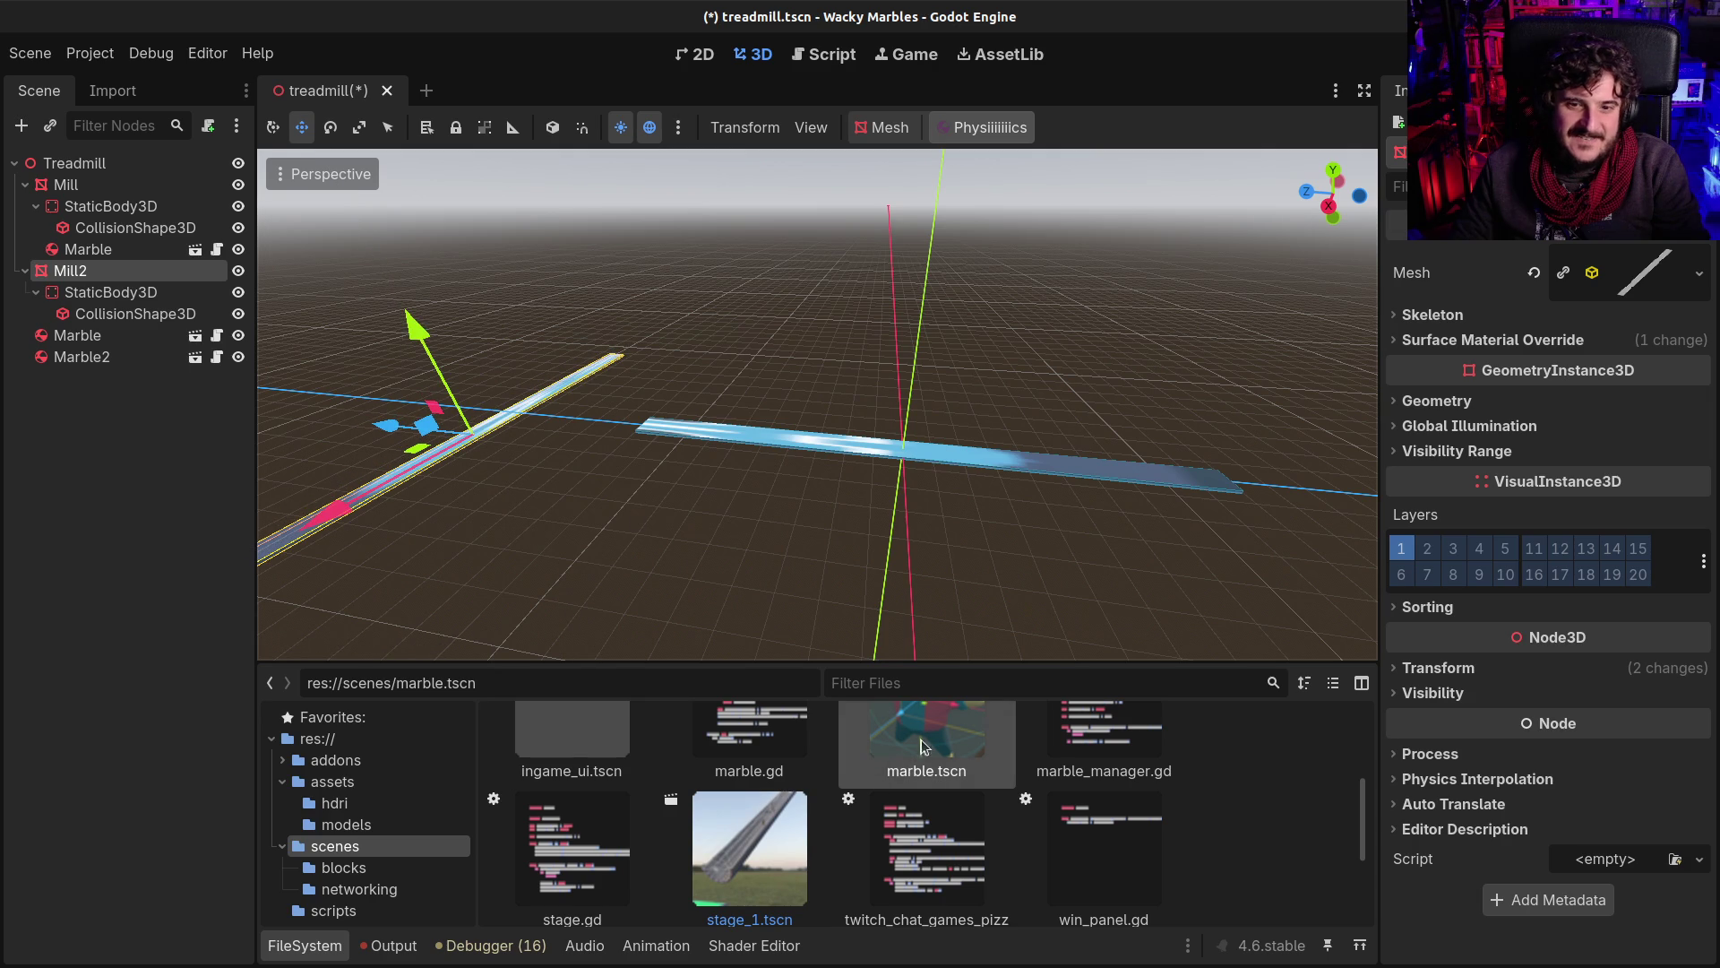
mouse_move(921, 739)
left_mouse_down()
mouse_move(1029, 488)
mouse_move(1004, 448)
left_mouse_up()
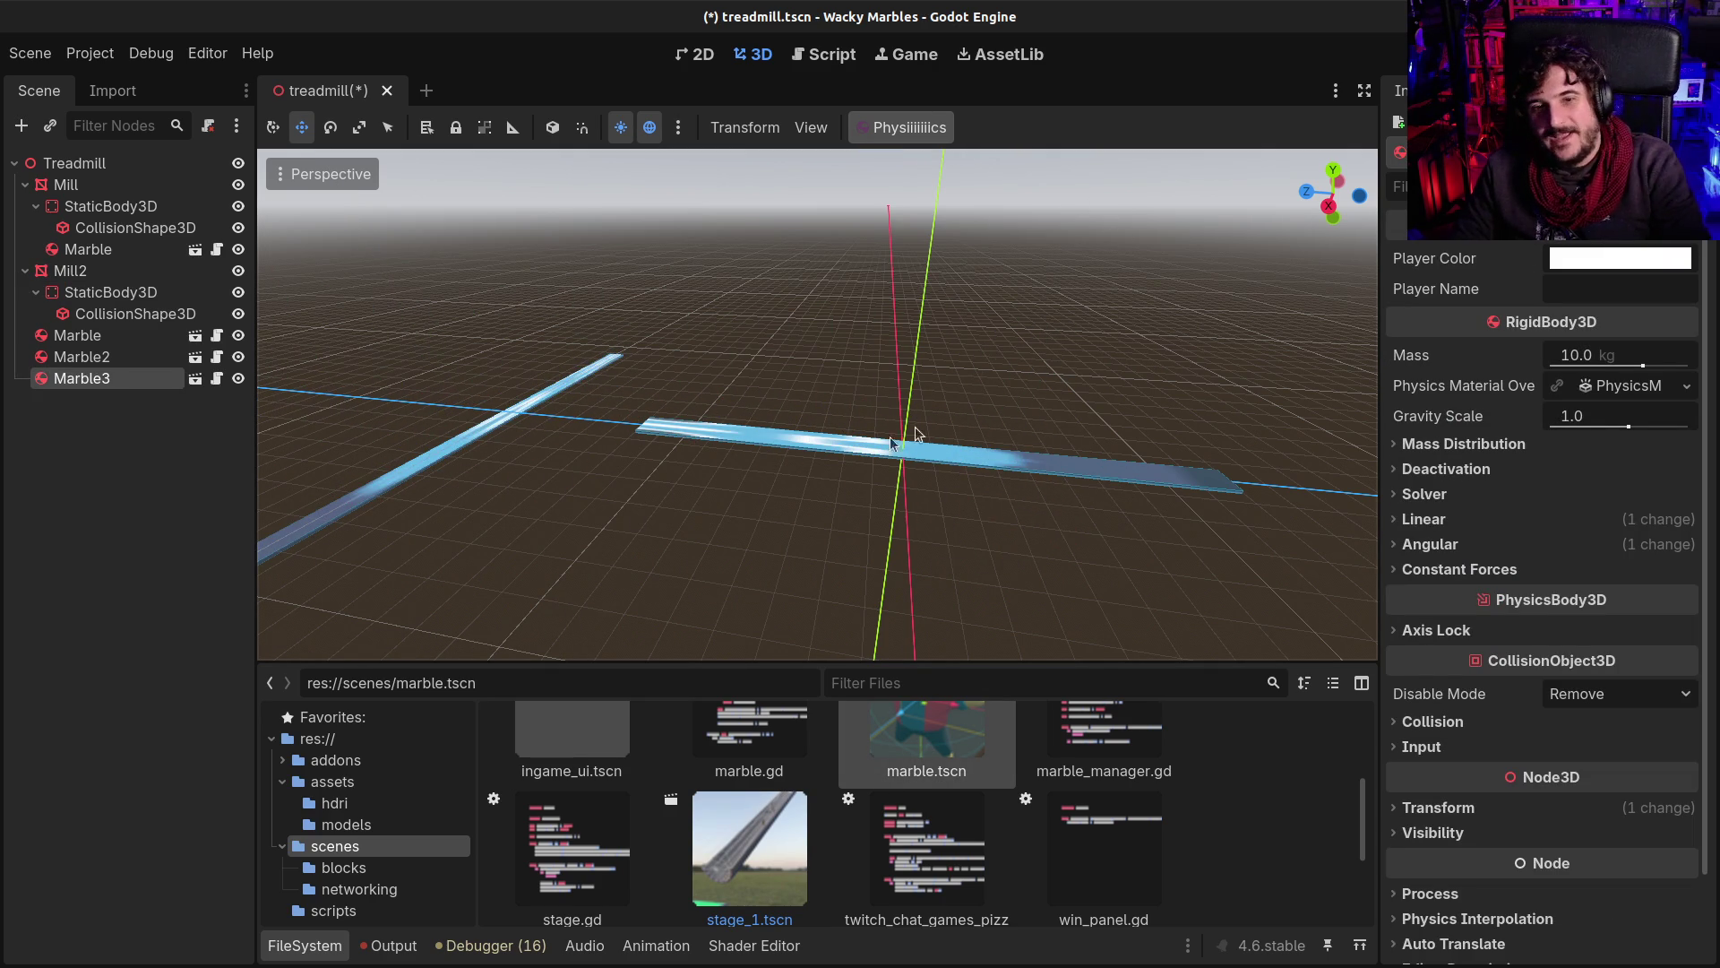
Step: Delete the loose Marble, Marble3 and Marble2 nodes
left_click(78, 335)
key("Delete")
key("Return")
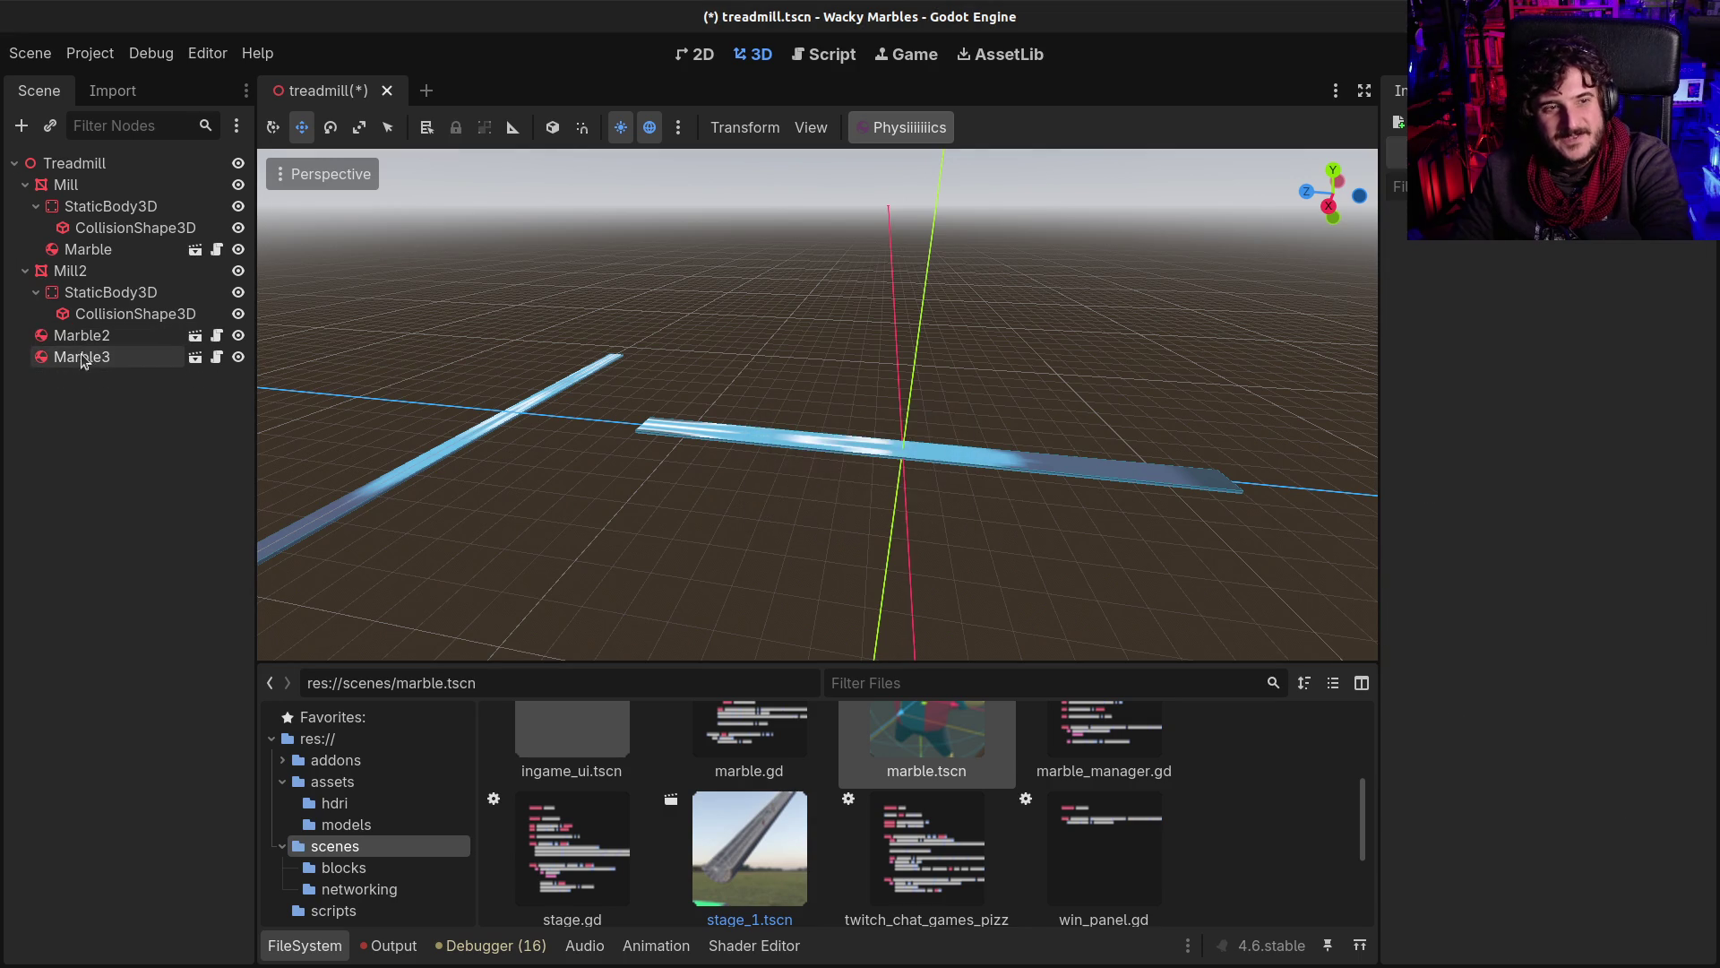
left_click(81, 356)
key("Delete")
key("Return")
left_click(74, 336)
key("Delete")
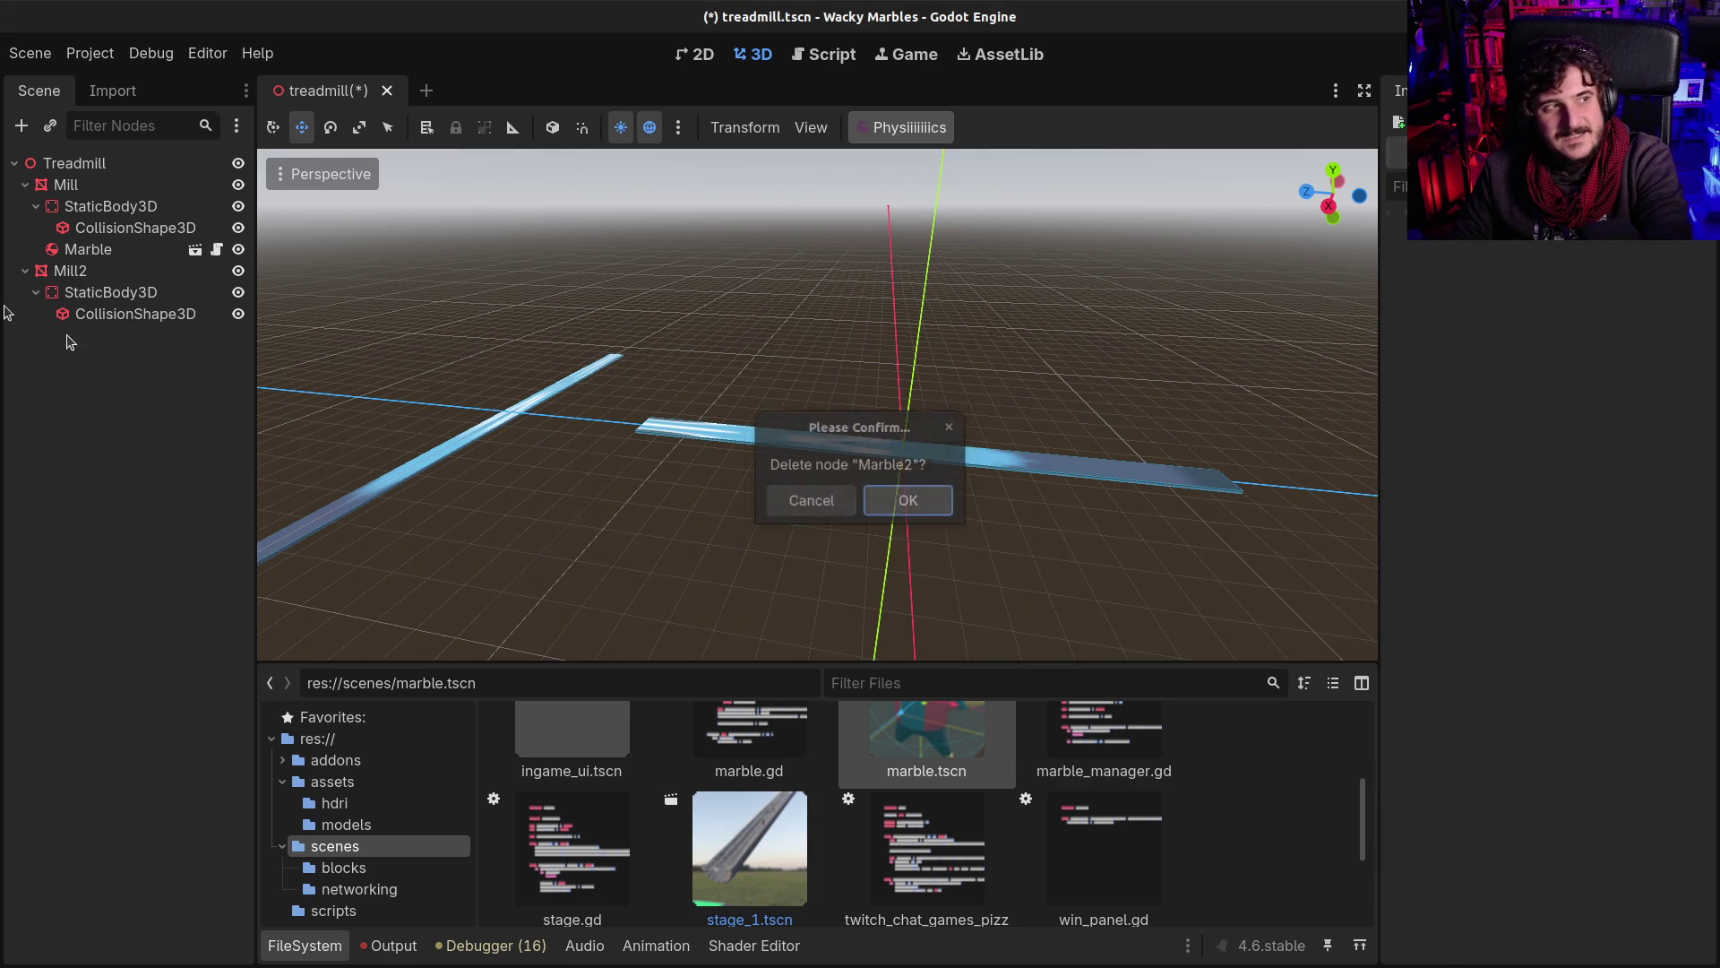
key("Return")
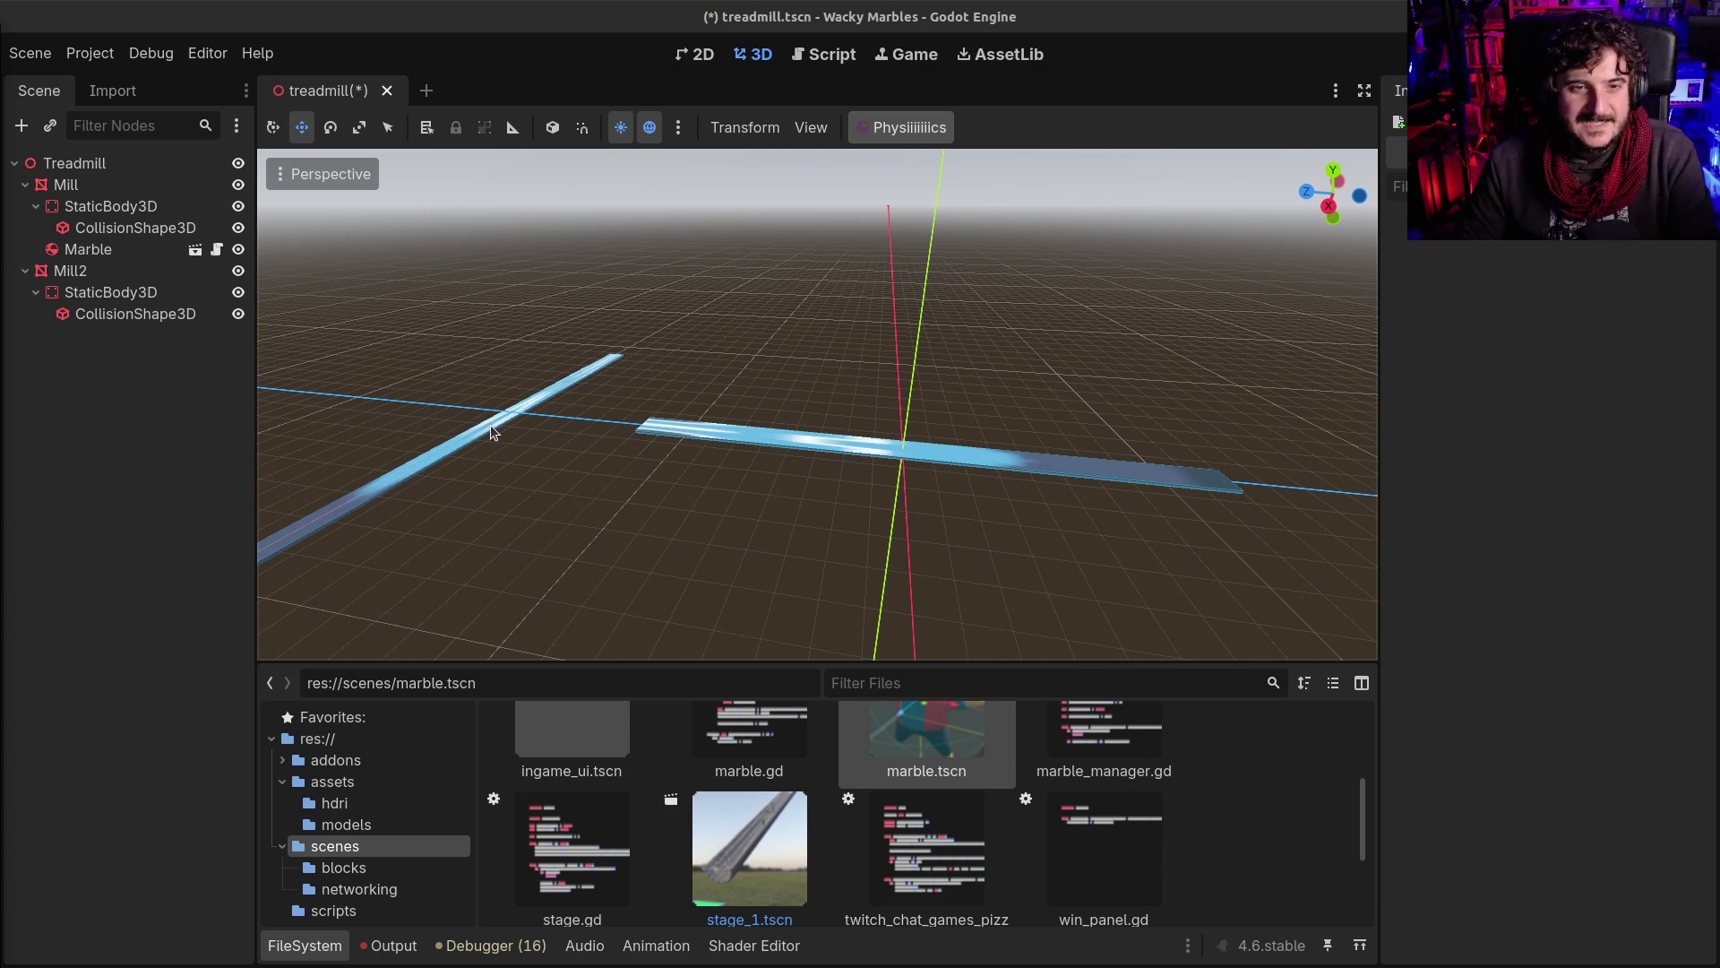
Step: Set Mill2's position y to 0 and slide it along z to cross the Mill
scroll(479, 446, "up", 3)
mouse_move(480, 446)
left_mouse_down()
mouse_move(529, 430)
mouse_move(354, 435)
left_mouse_up()
left_click(70, 271)
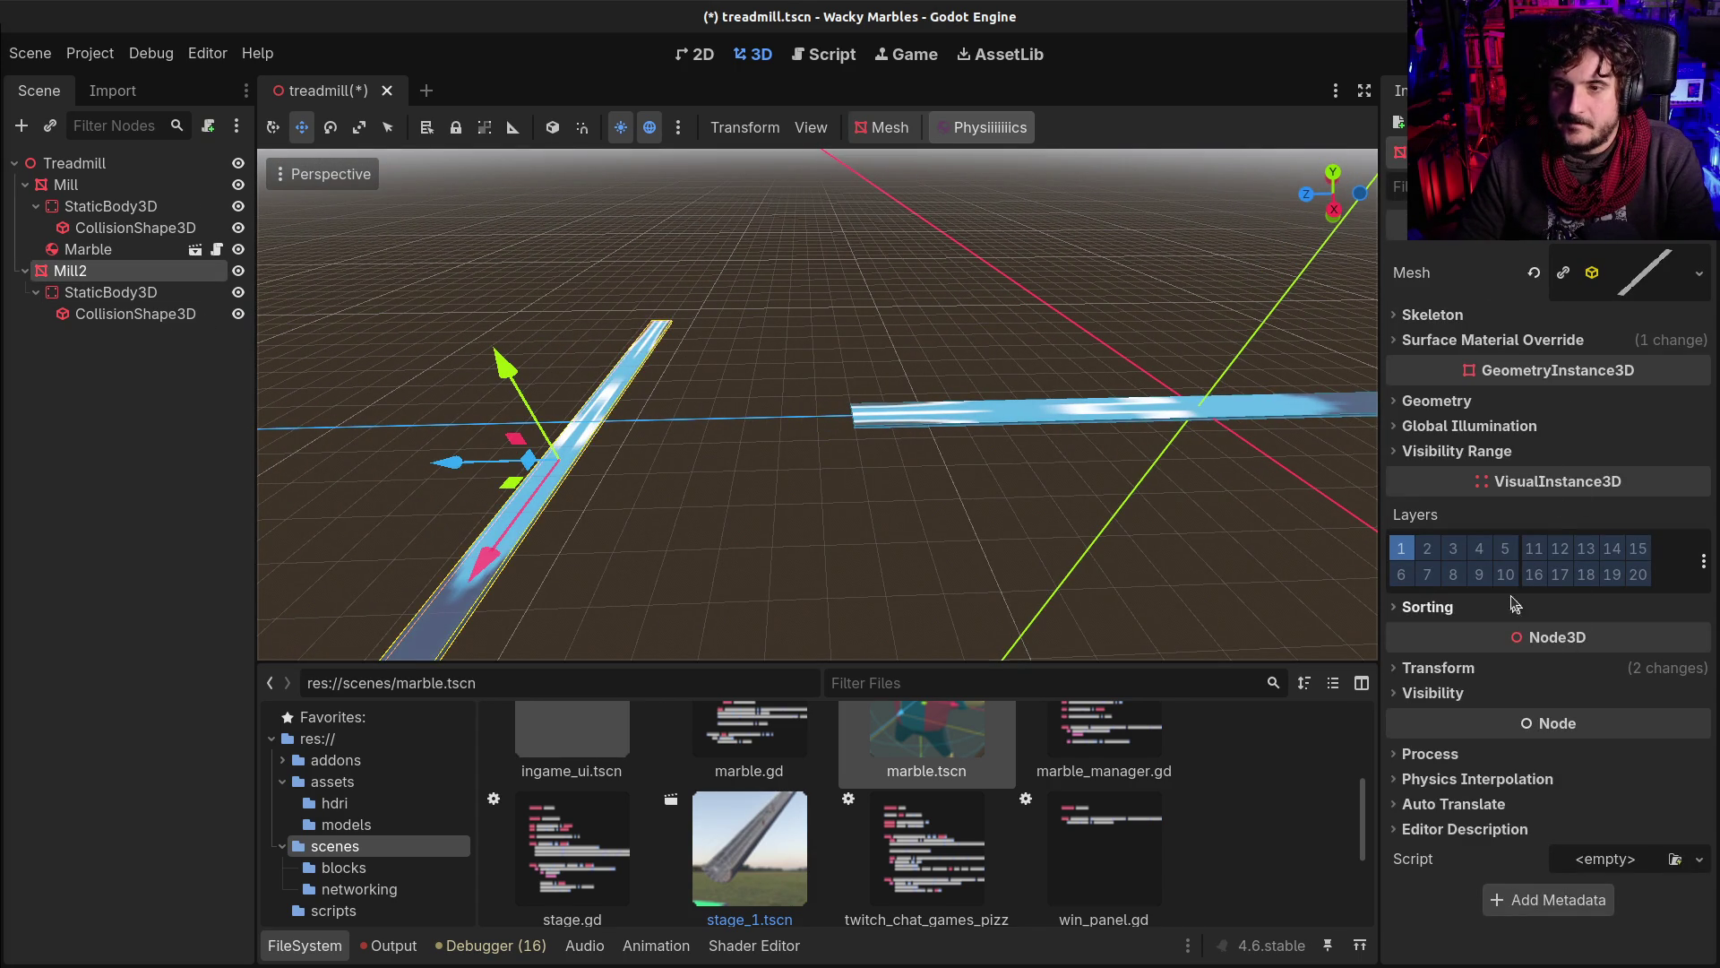
left_click(1457, 667)
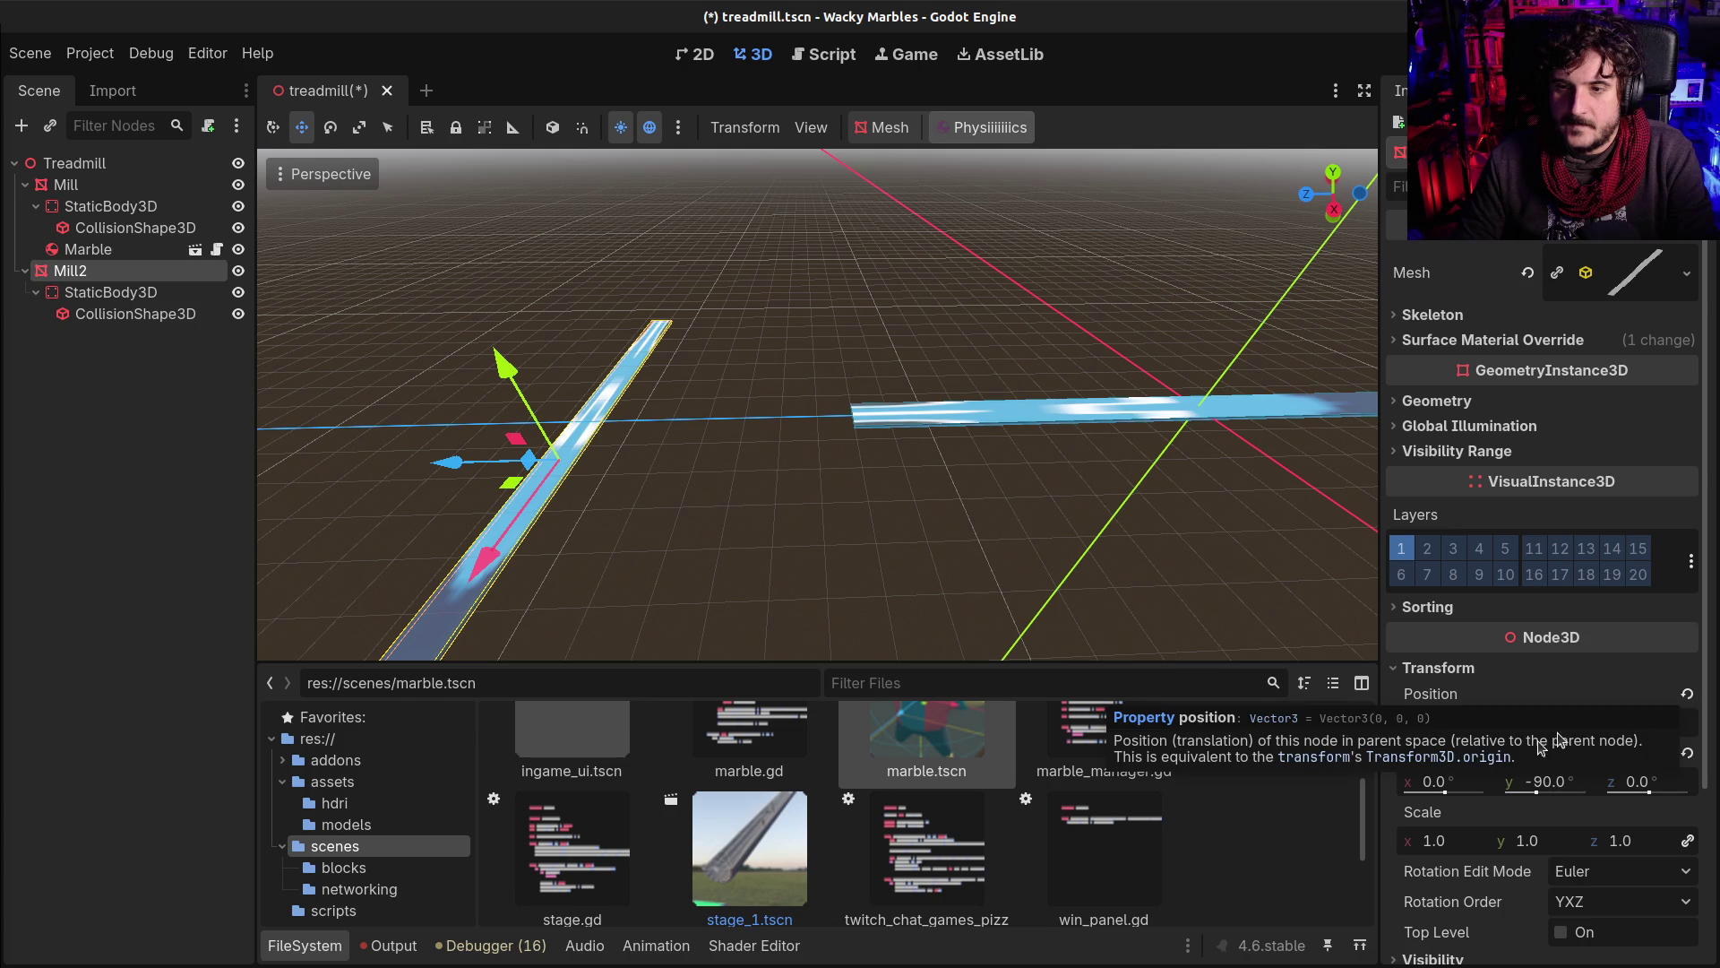
left_click(1574, 668)
left_click(1575, 668)
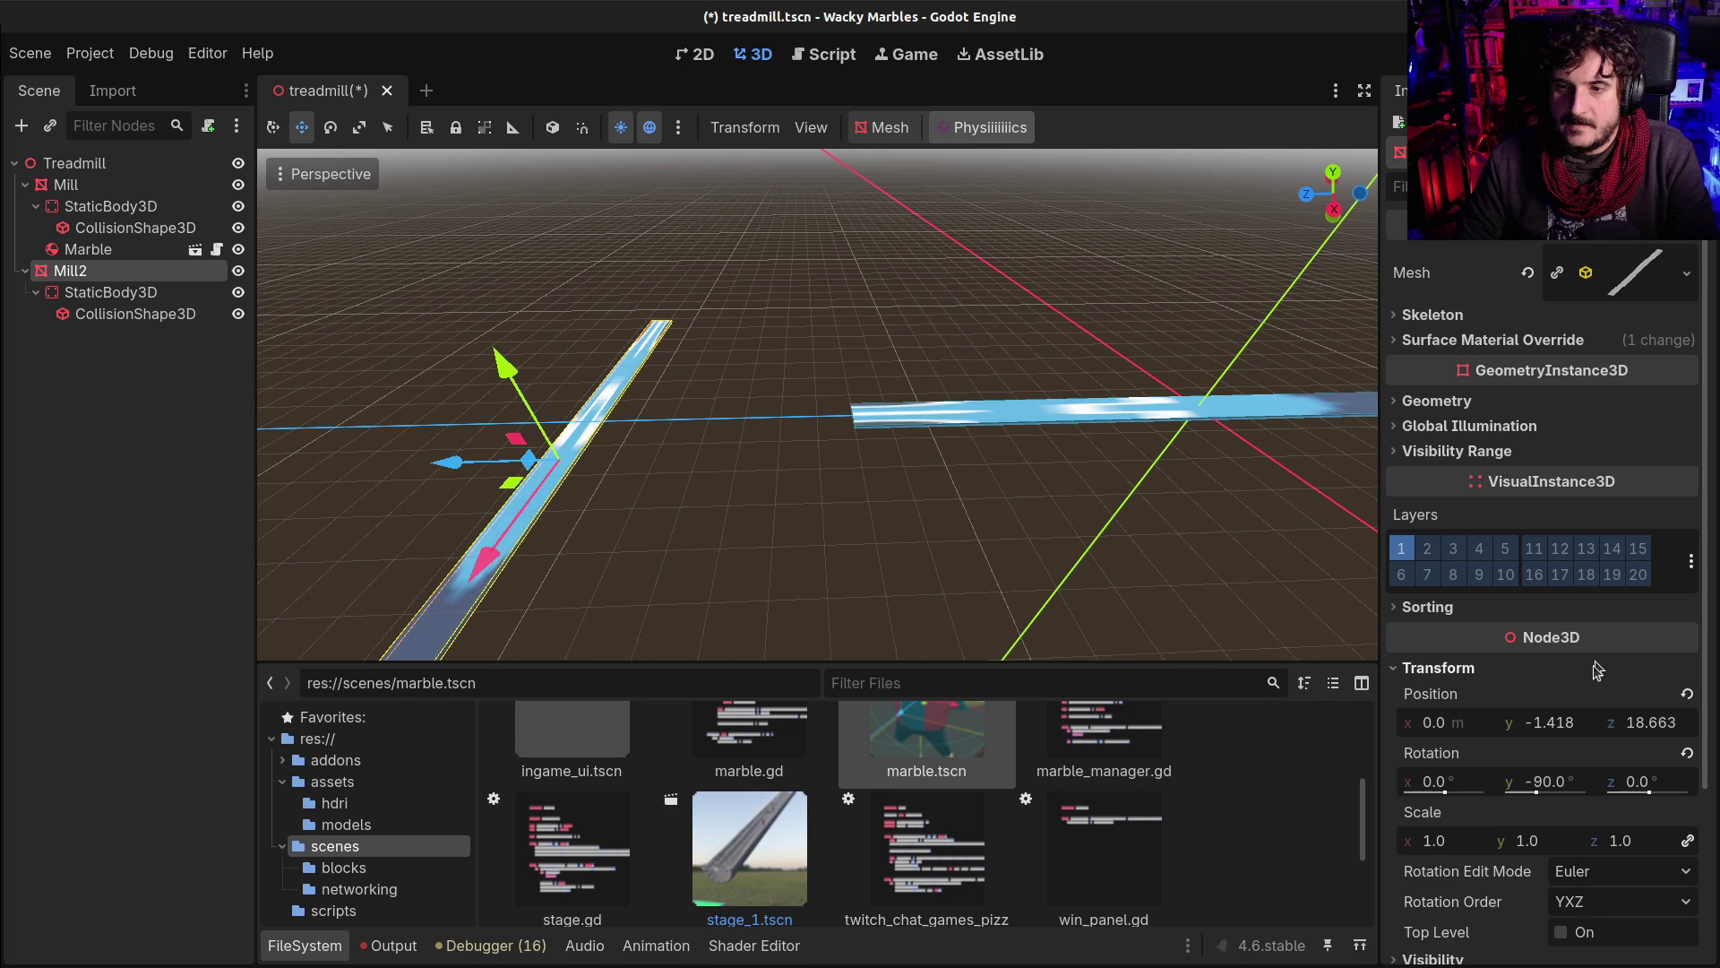
left_click(1568, 722)
type("0")
key("Return")
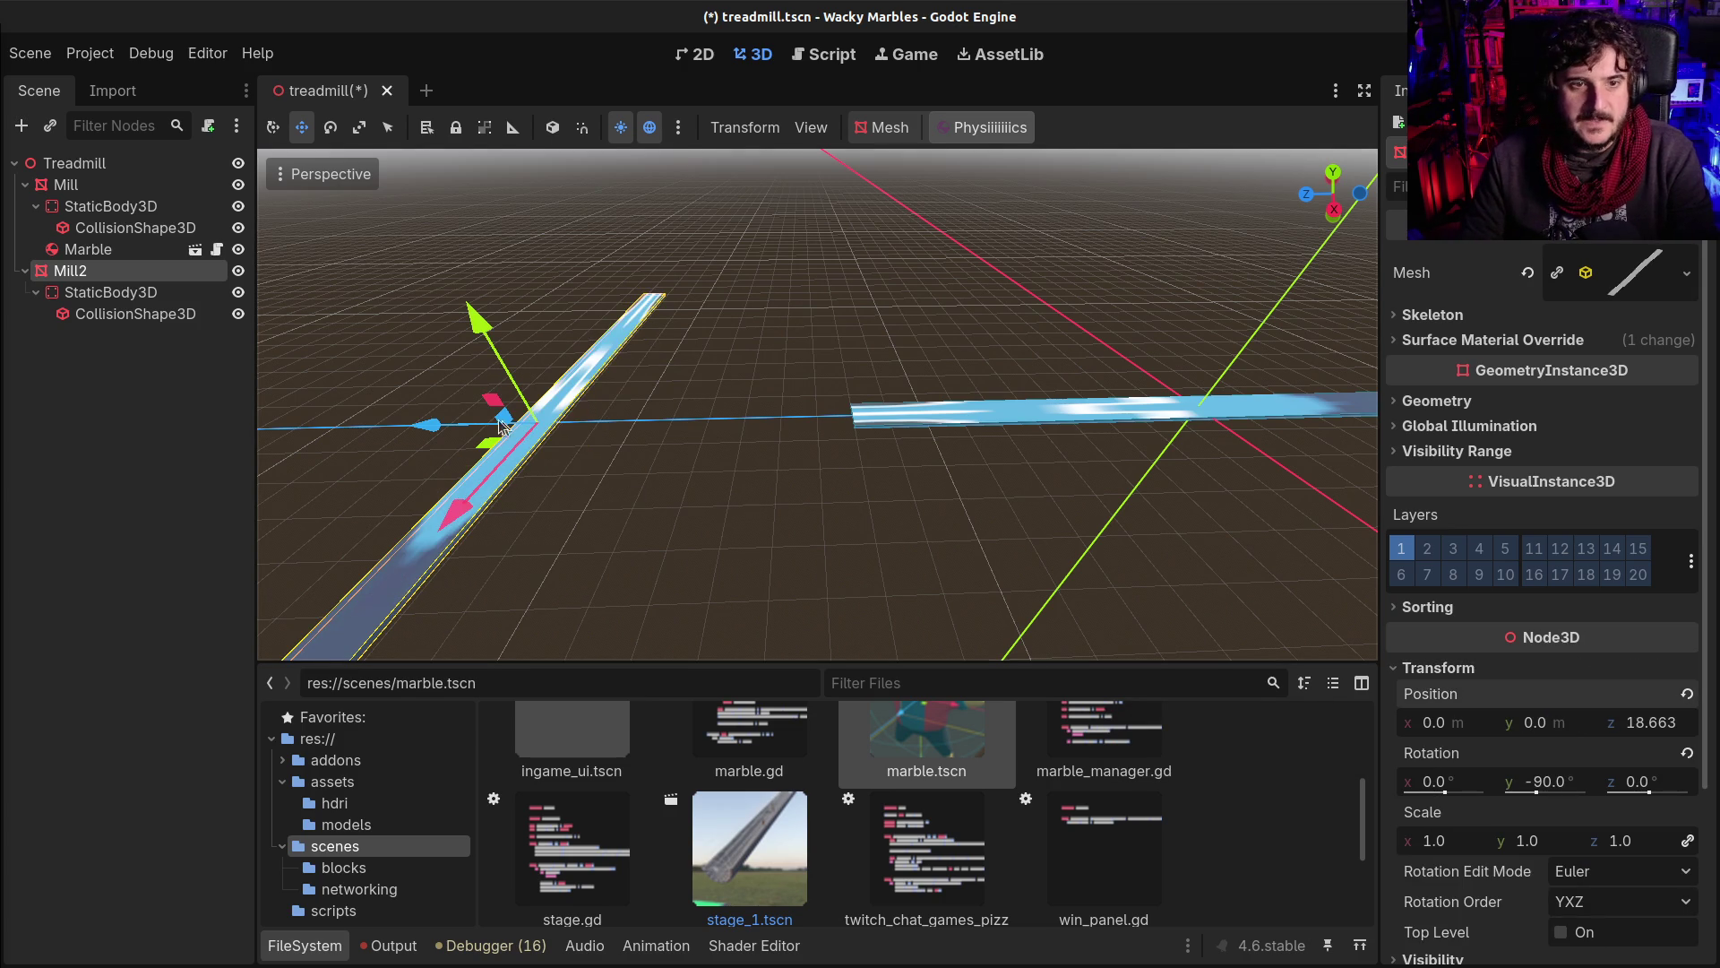
left_click_drag(427, 431, 728, 468)
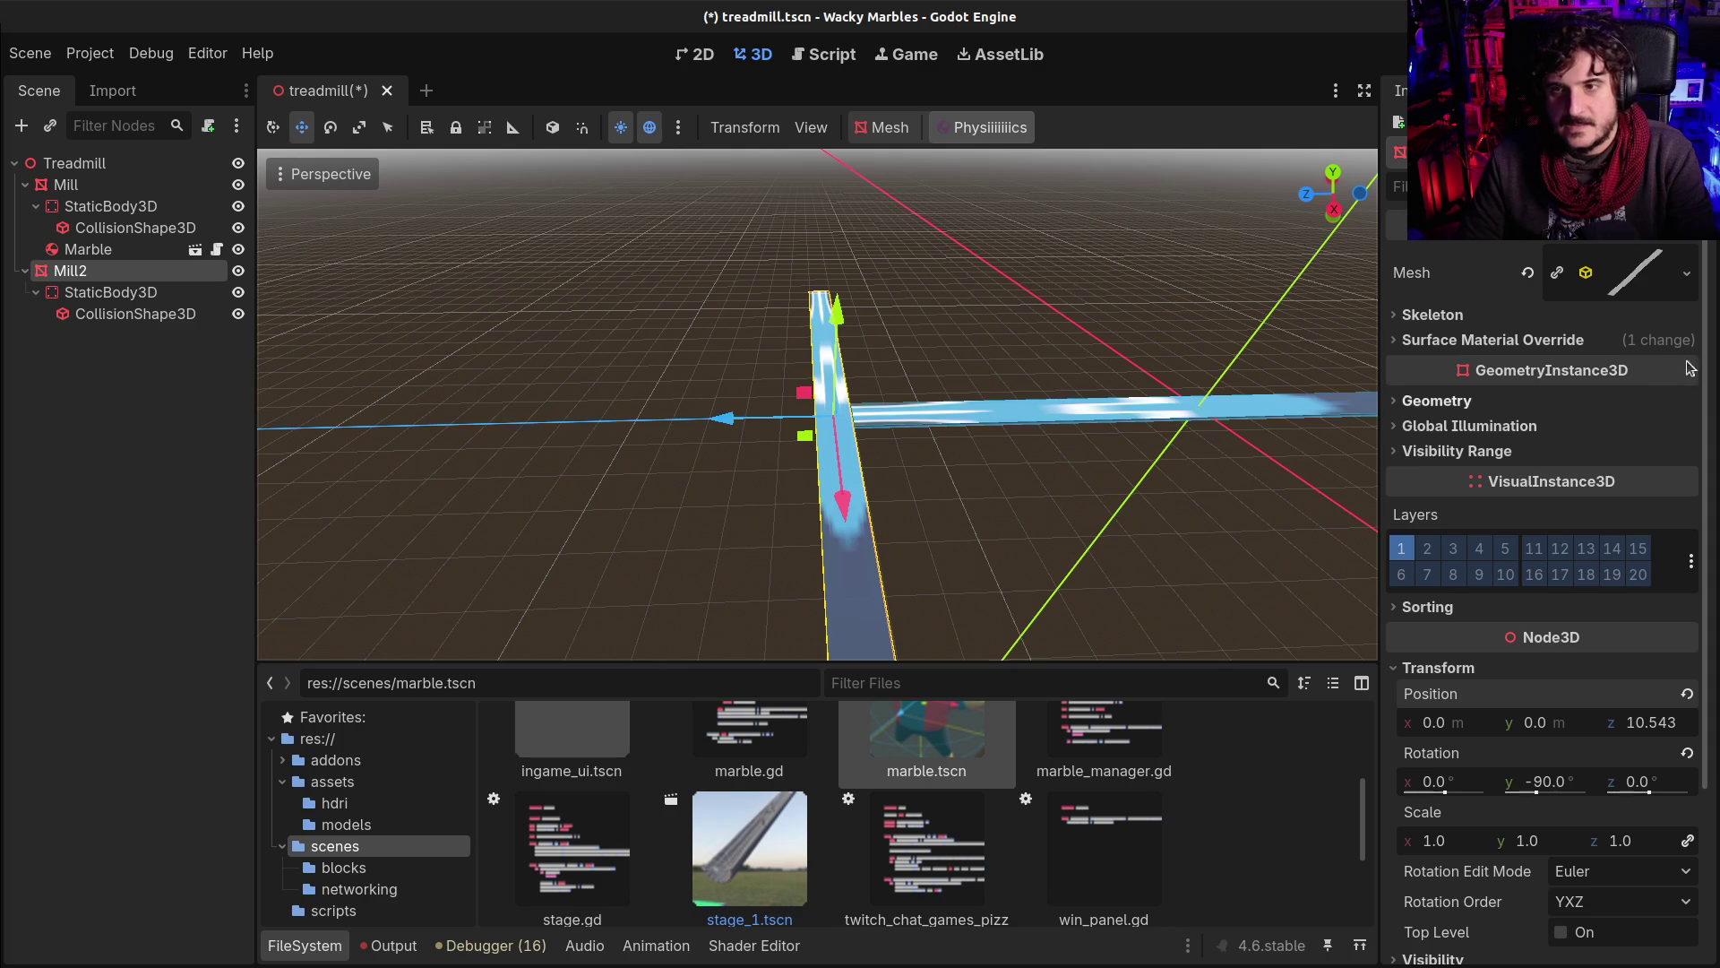
Step: Delete the Marble under Mill
left_click(82, 251)
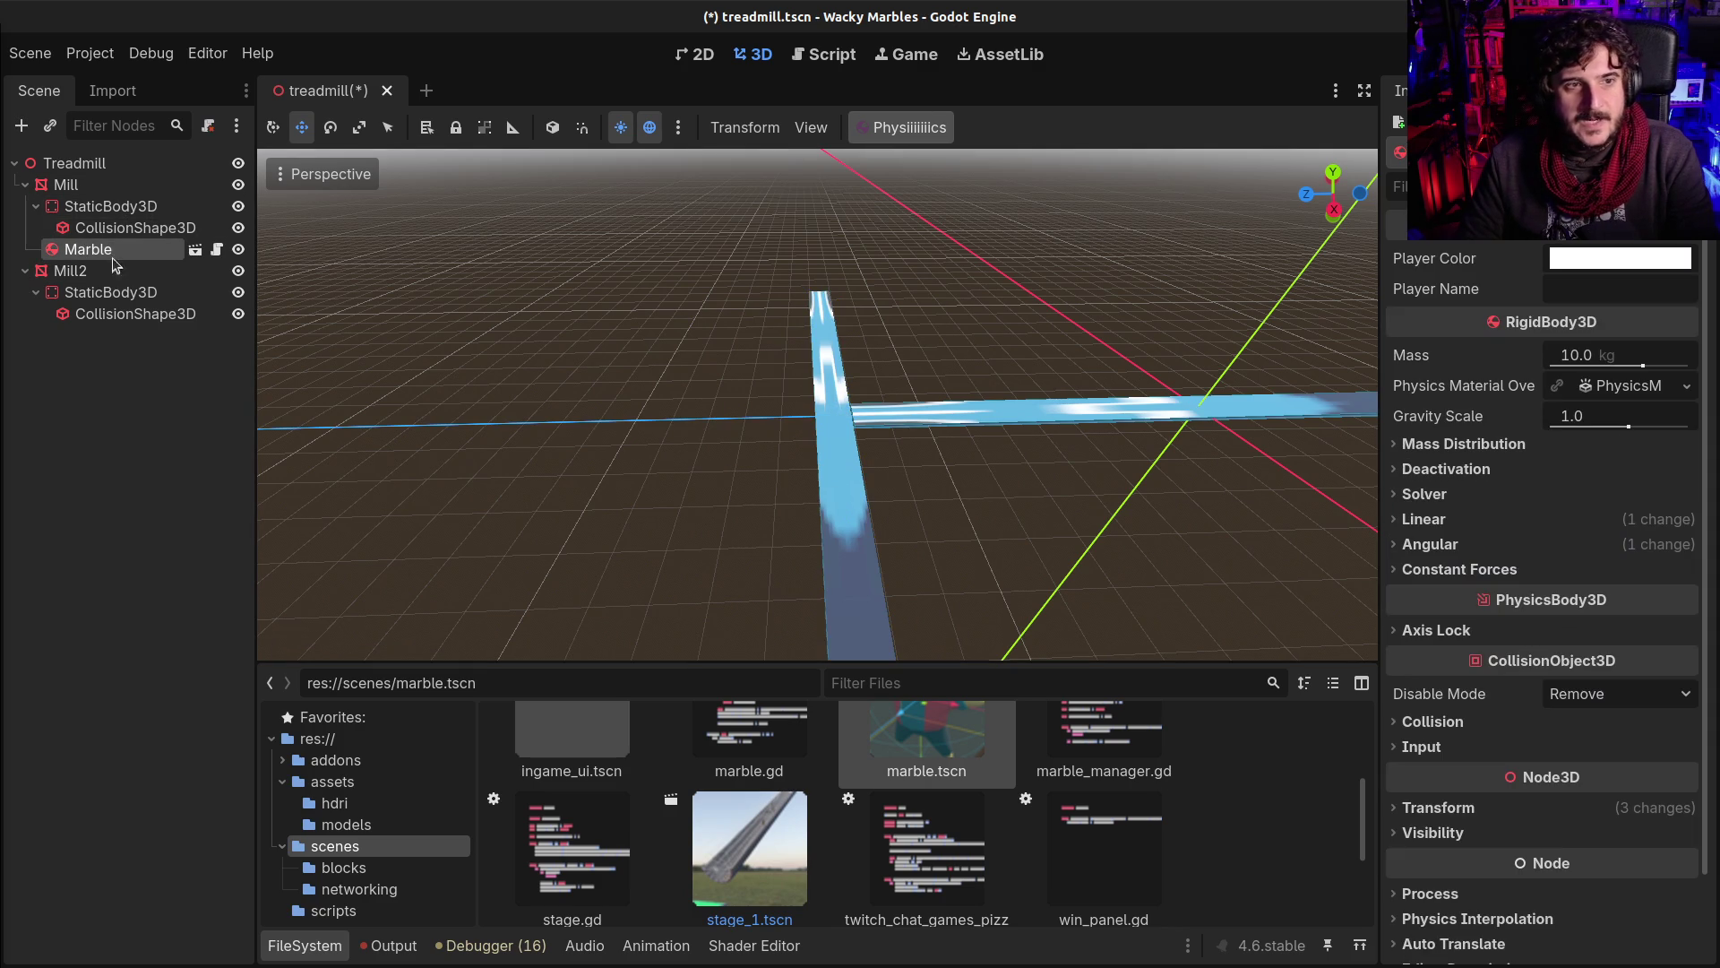
key("Delete")
key("Return")
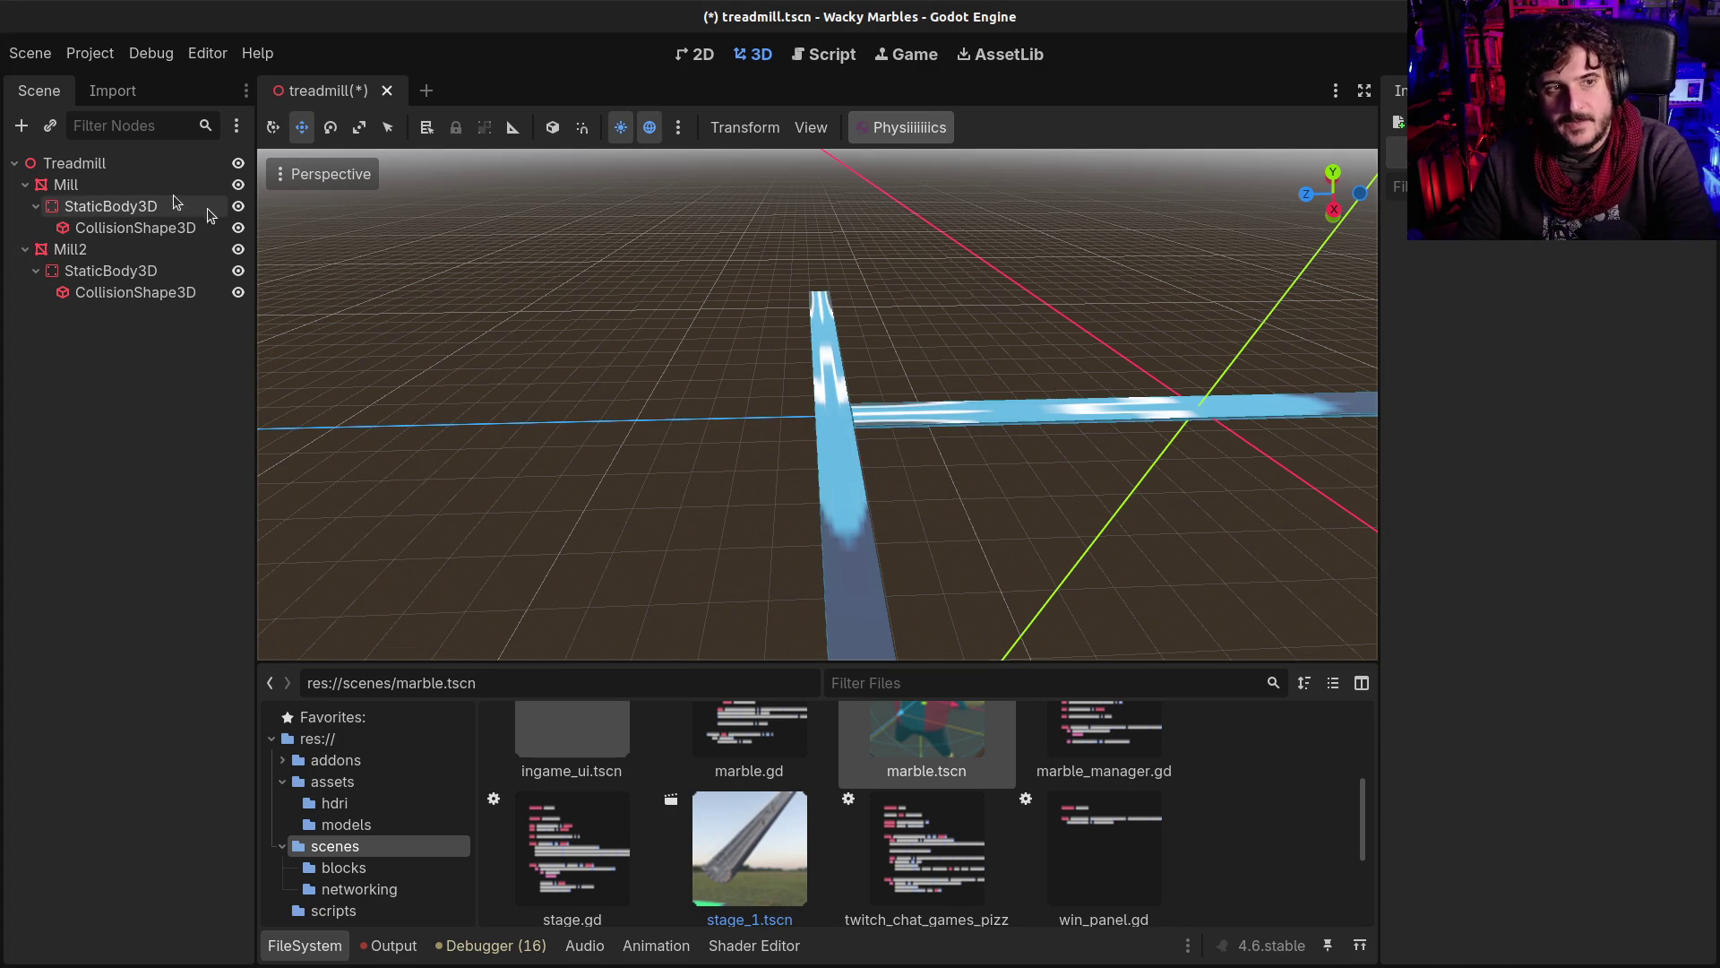
Step: Set Mill's constant linear velocity z to 1, save, and place a new marble on it
left_click(66, 185)
left_click(105, 208)
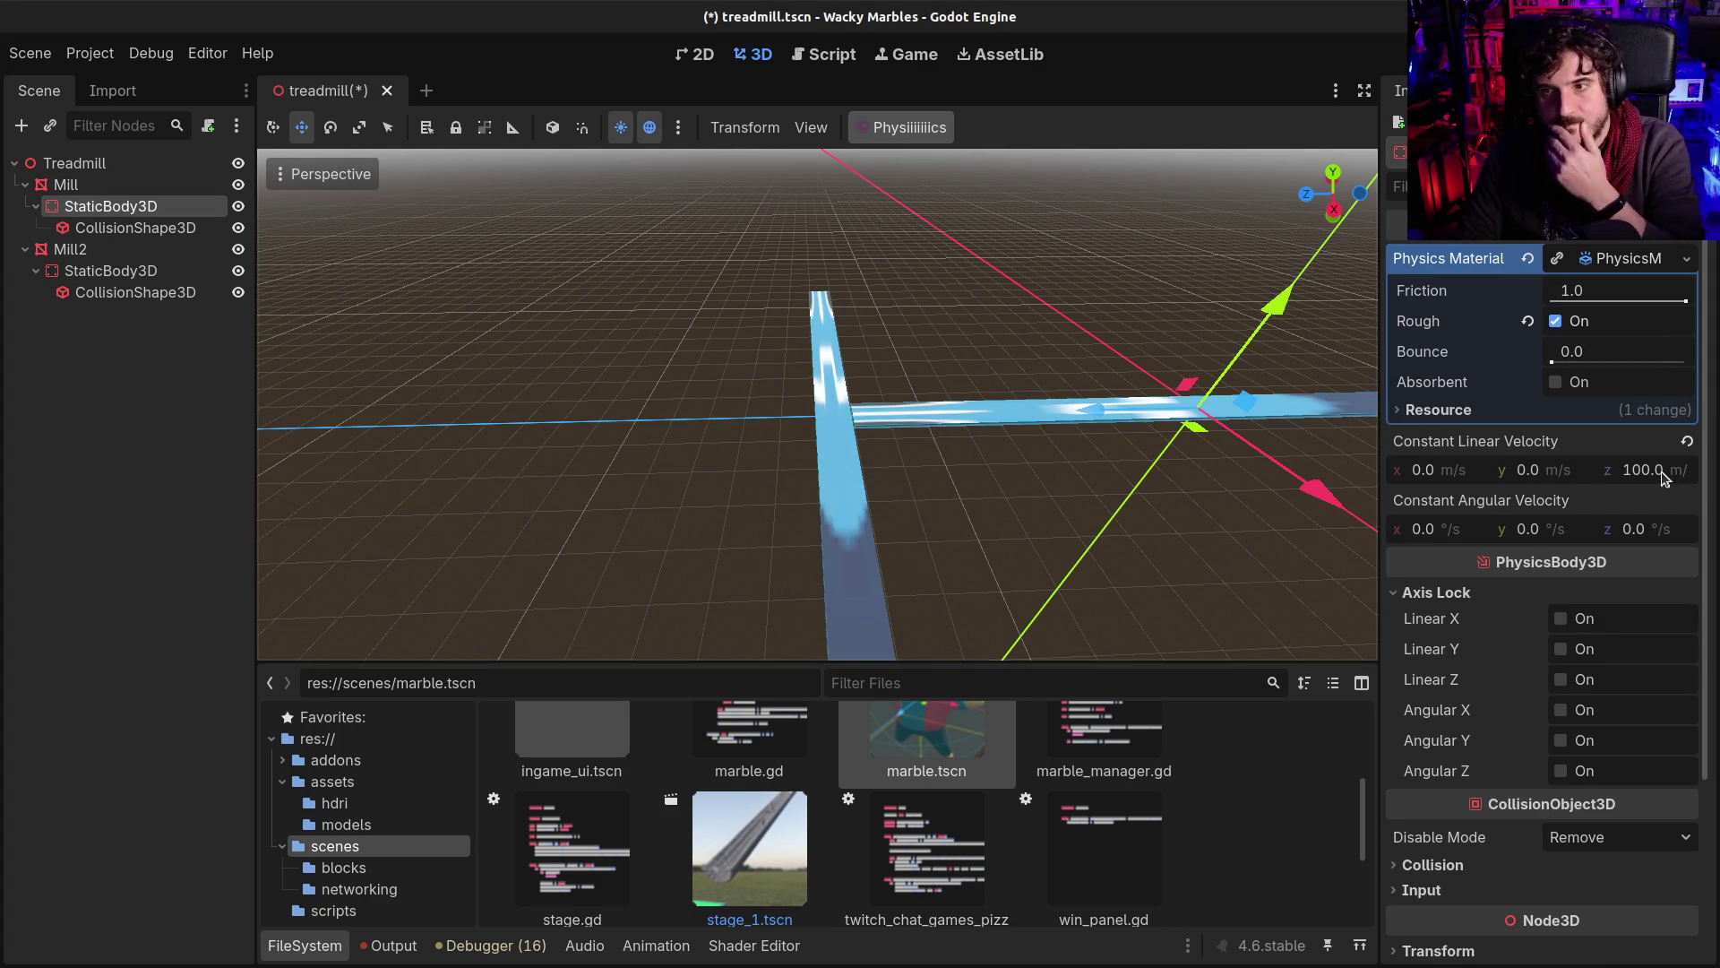
left_click(1662, 478)
type("1")
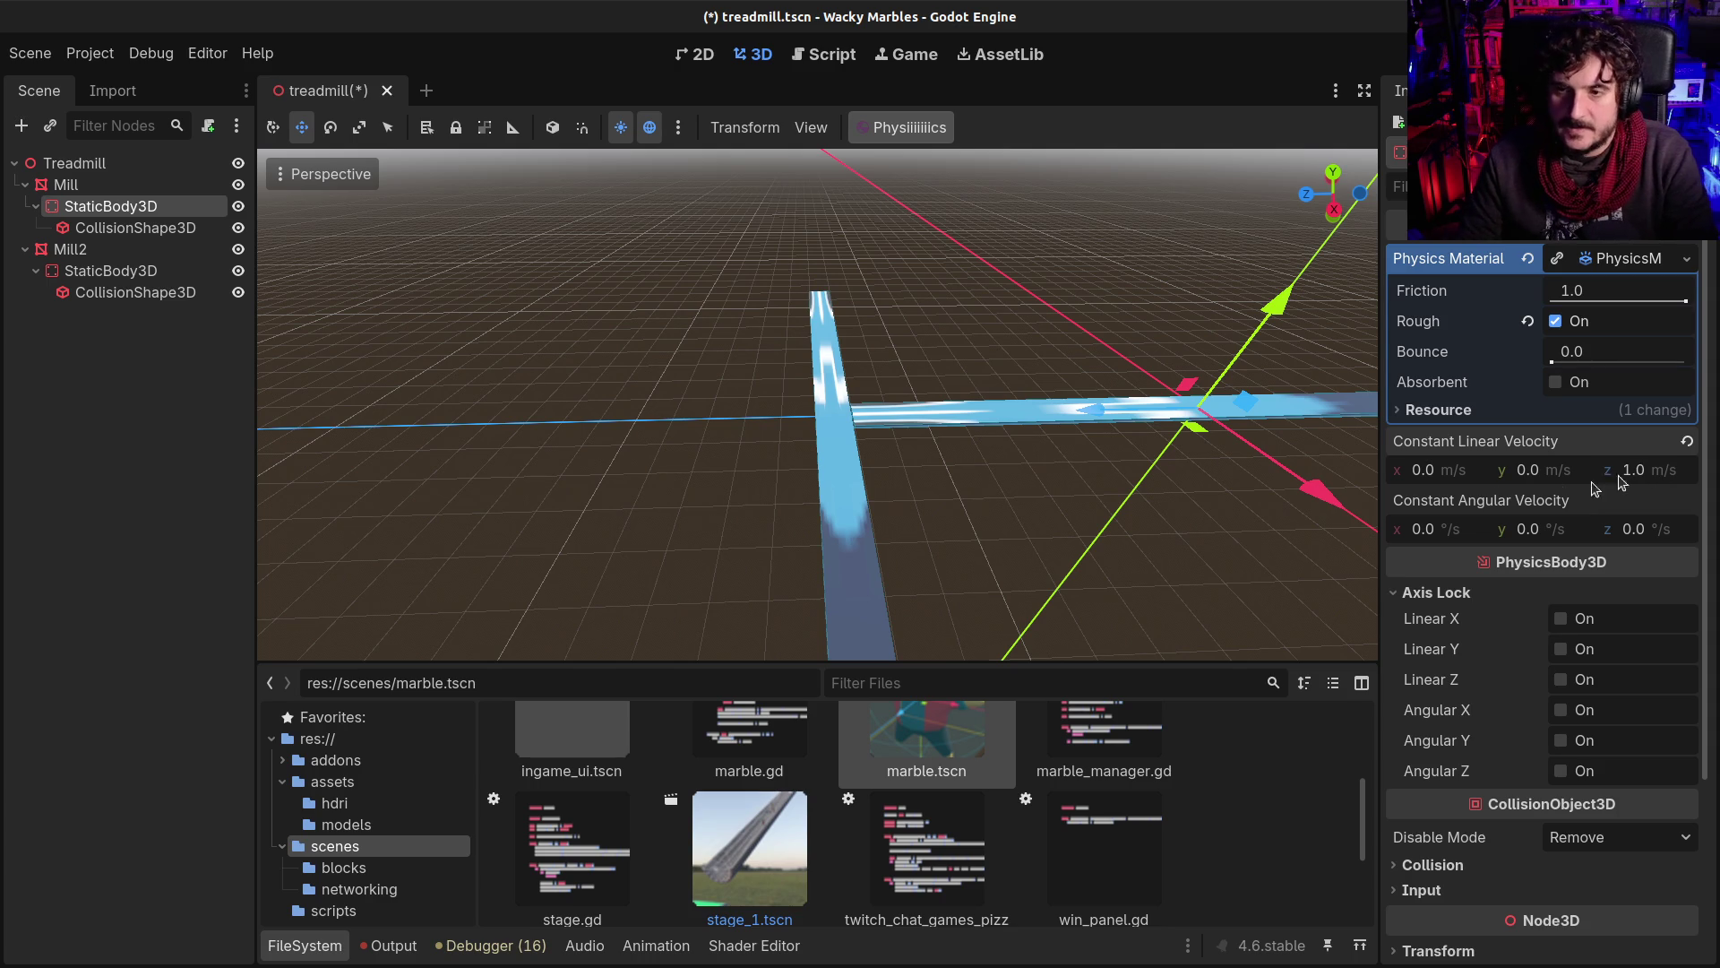
key("ctrl+s")
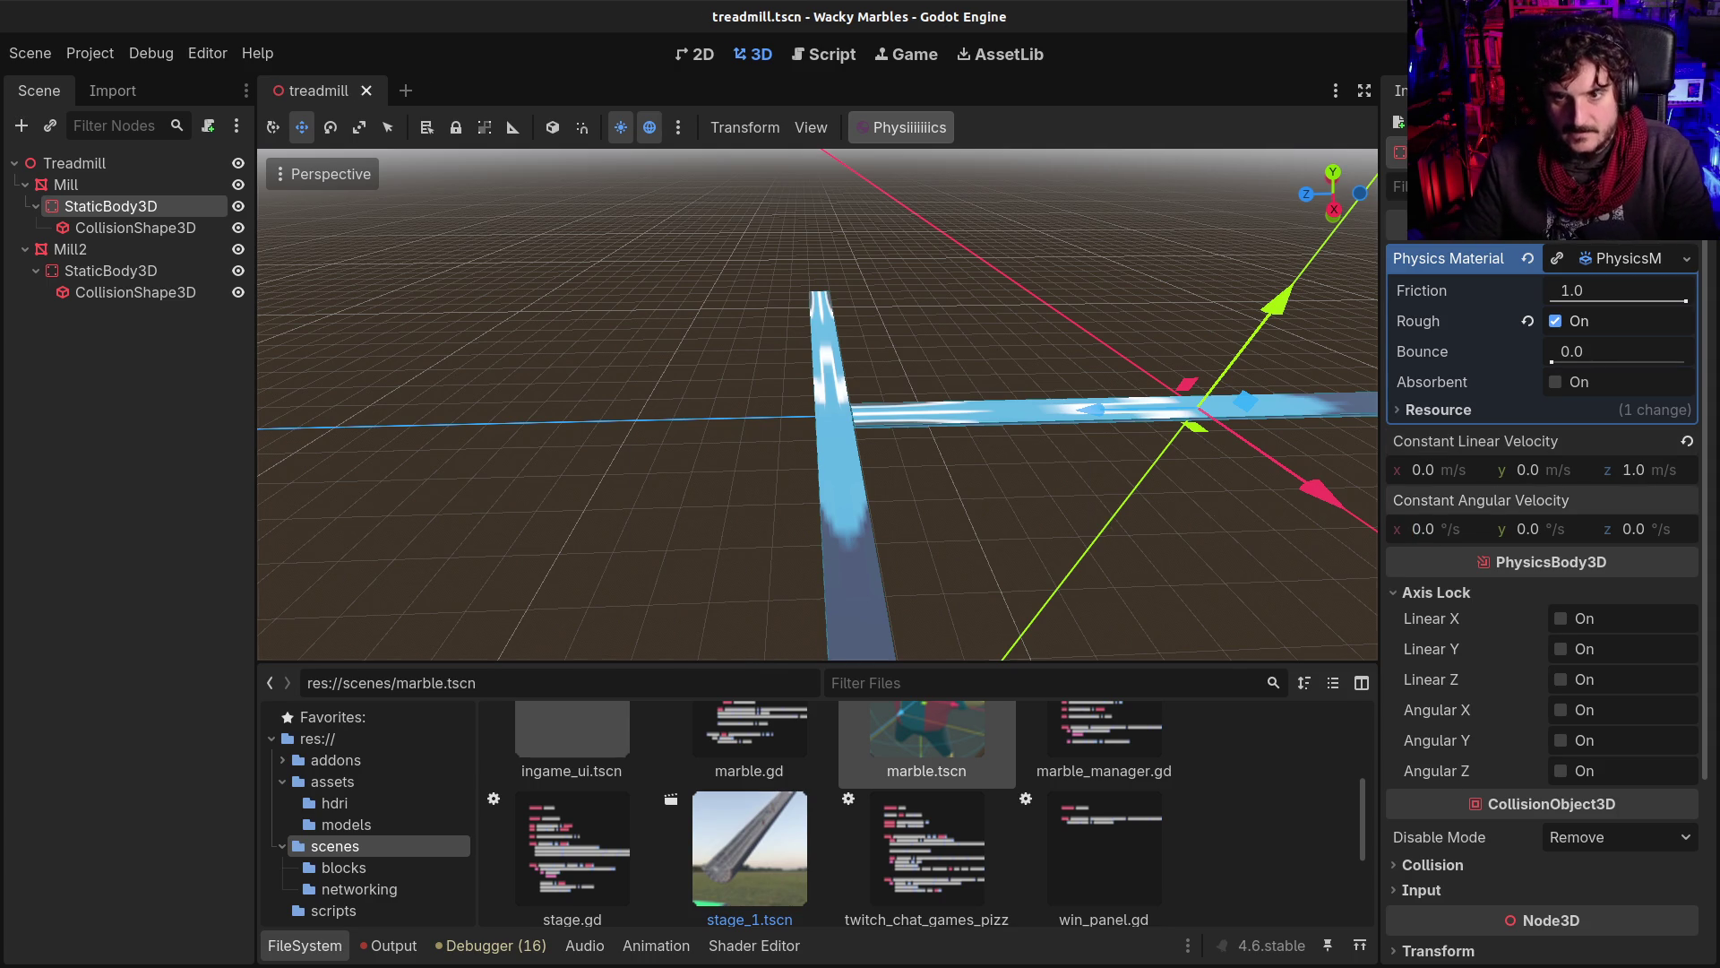
mouse_move(1213, 517)
left_mouse_down()
mouse_move(1165, 518)
mouse_move(1213, 516)
left_mouse_up()
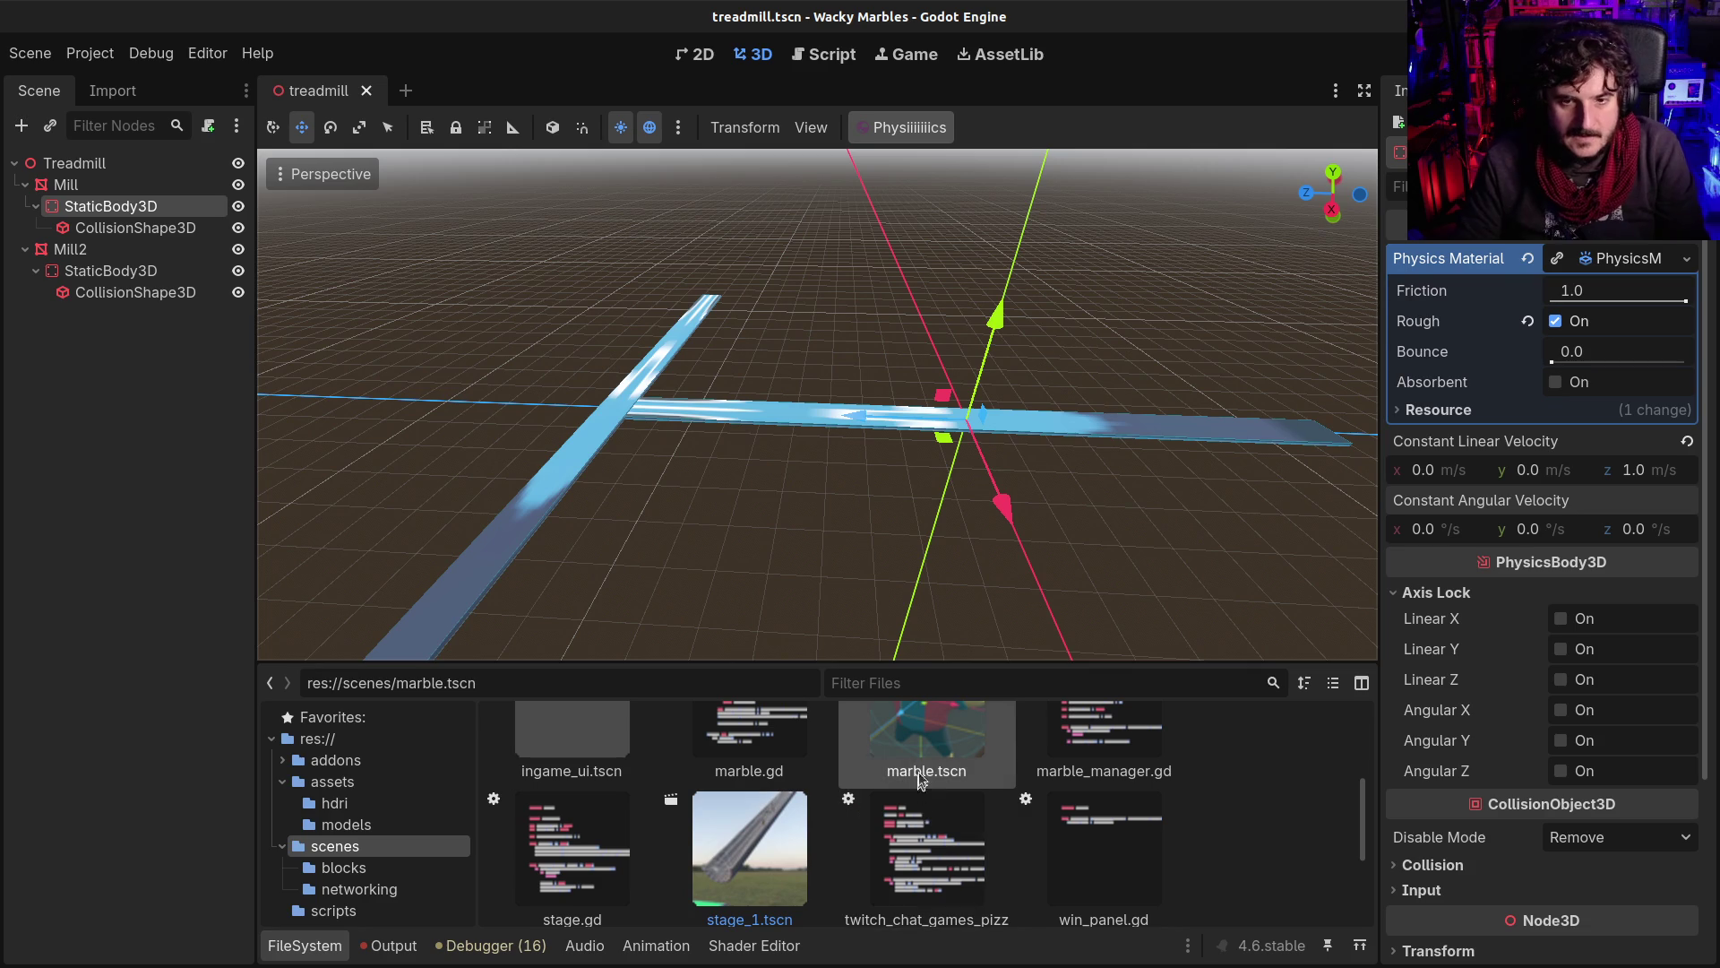
mouse_move(917, 771)
left_mouse_down()
mouse_move(1049, 500)
mouse_move(1031, 410)
left_mouse_up()
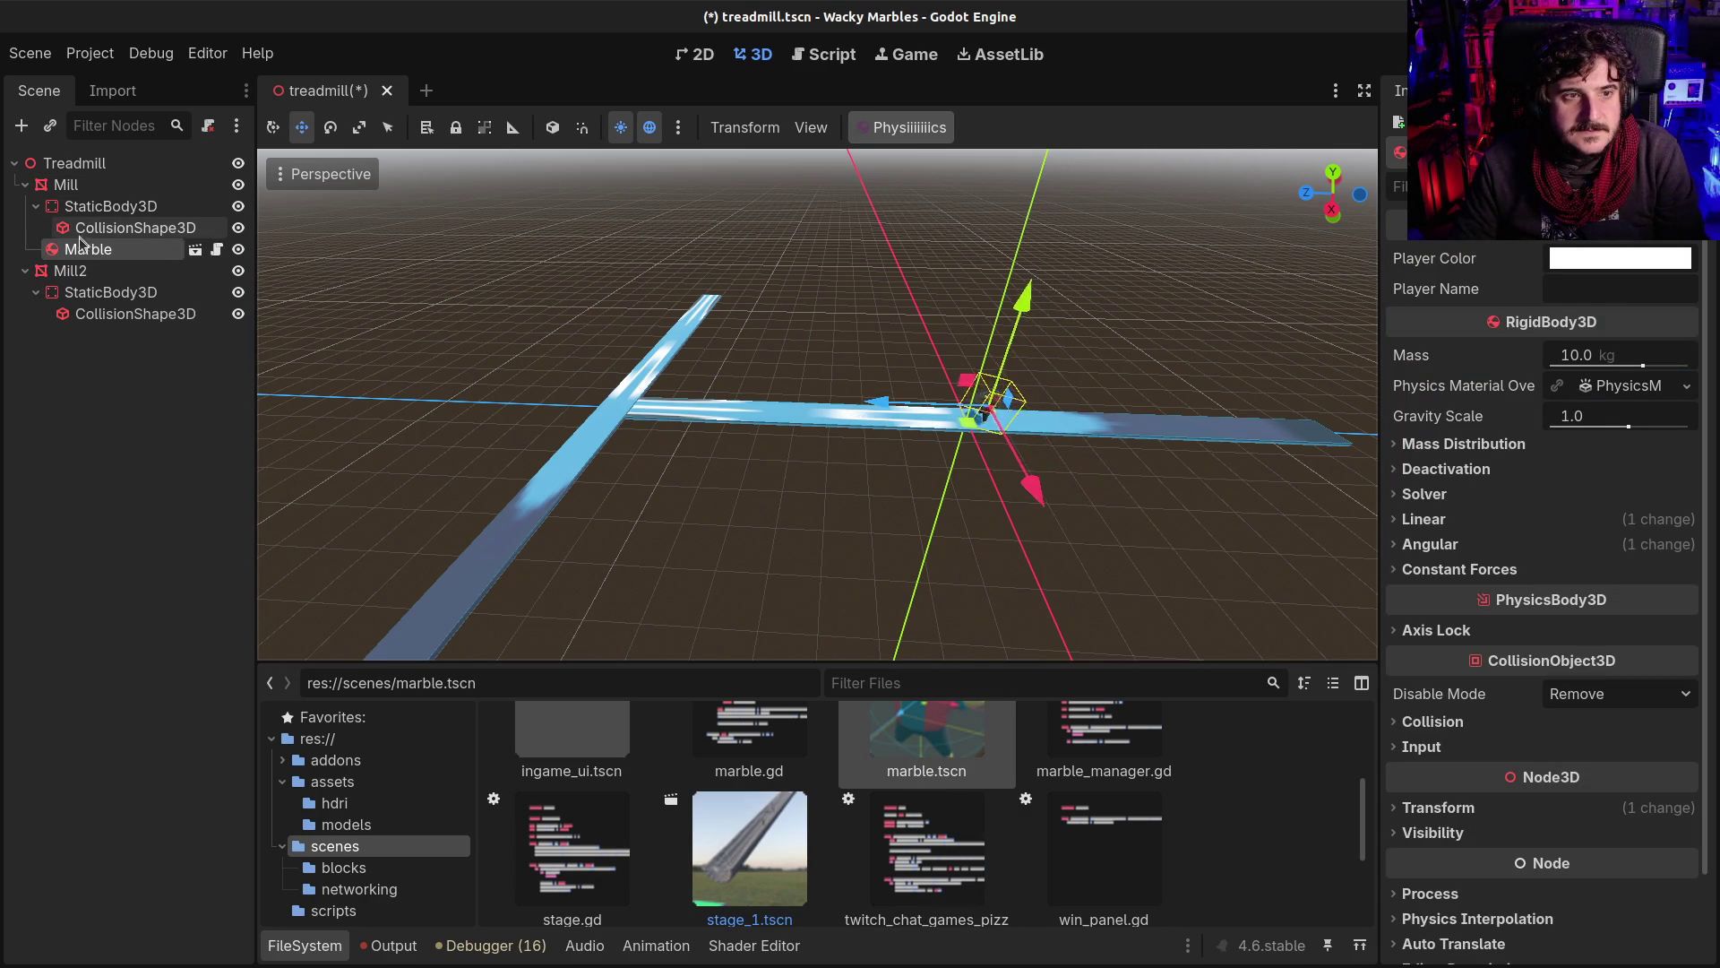
Step: Raise Mill's static body constant linear velocity z to 2, then to 4 m/s
left_click(110, 206)
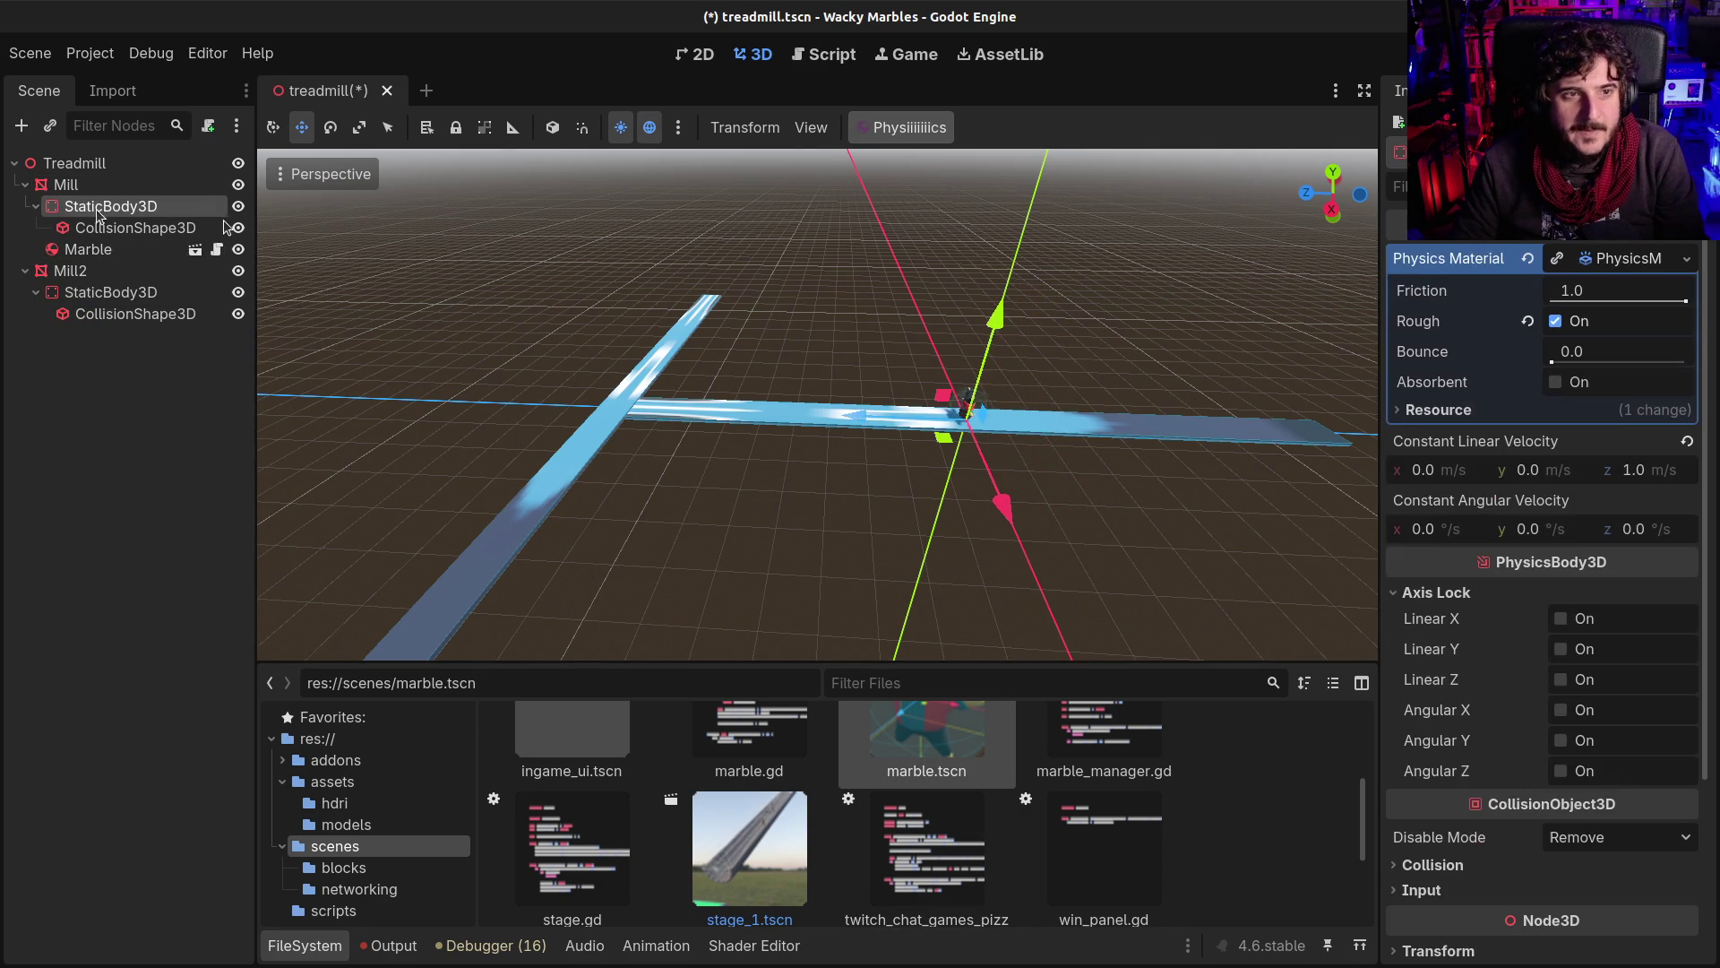
left_click(1632, 469)
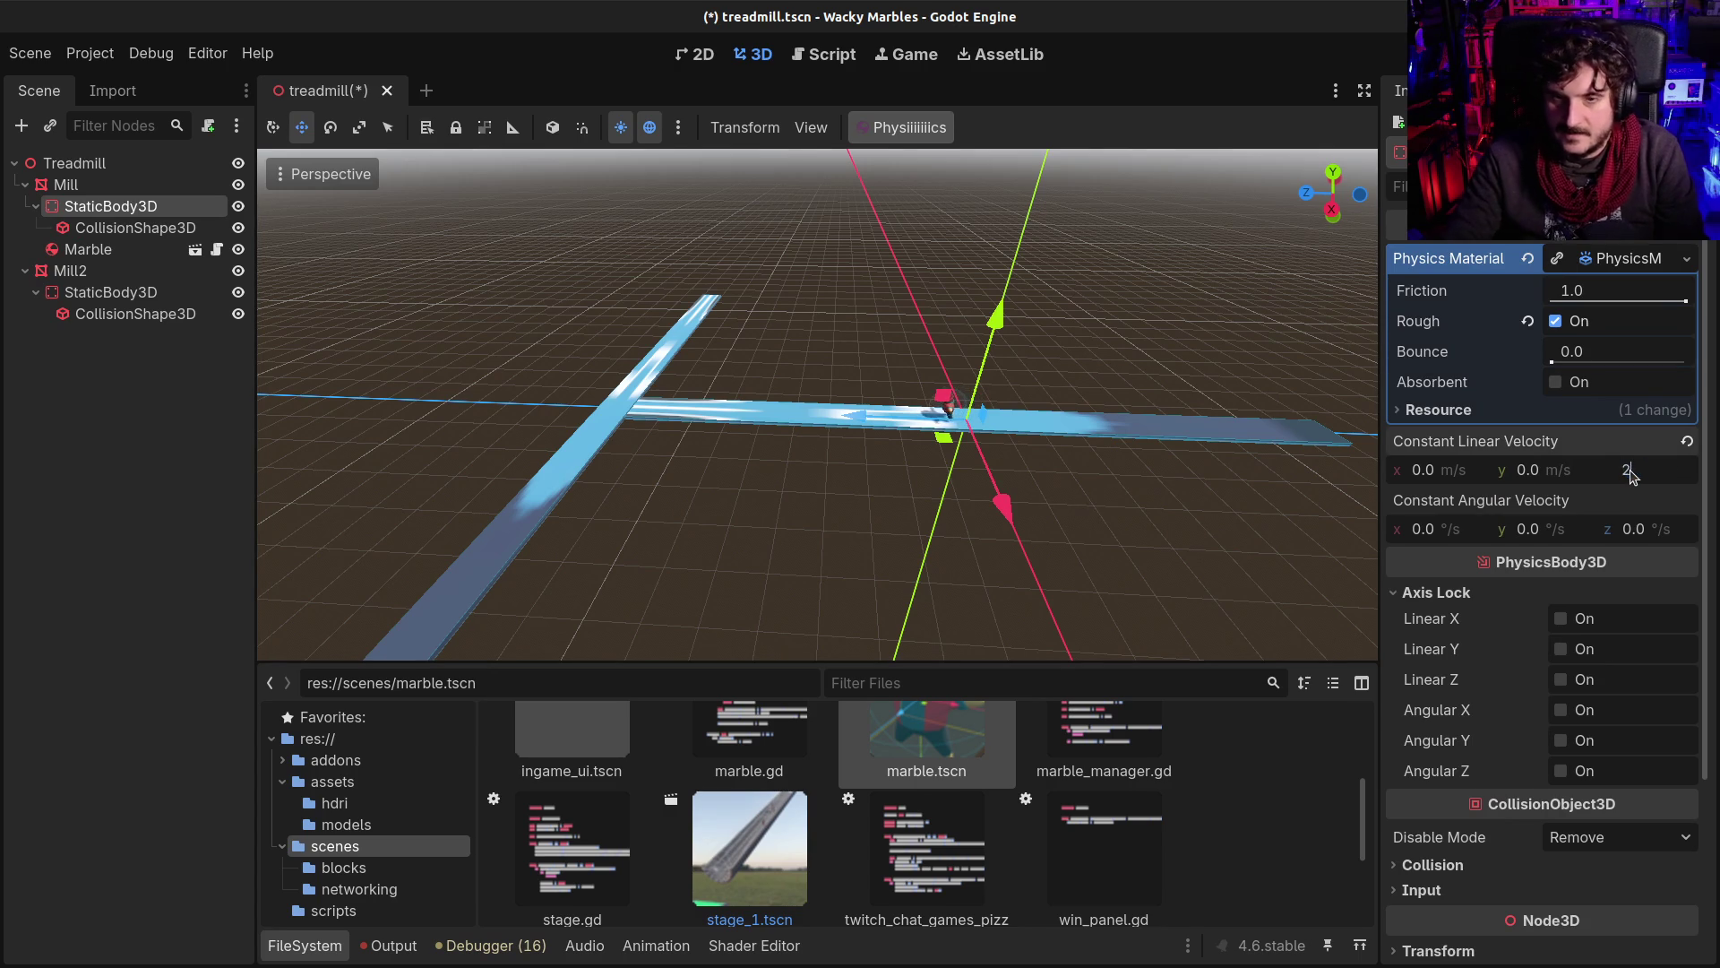
type("2")
key("Return")
mouse_move(1060, 413)
left_mouse_down()
mouse_move(741, 372)
mouse_move(842, 385)
left_mouse_up()
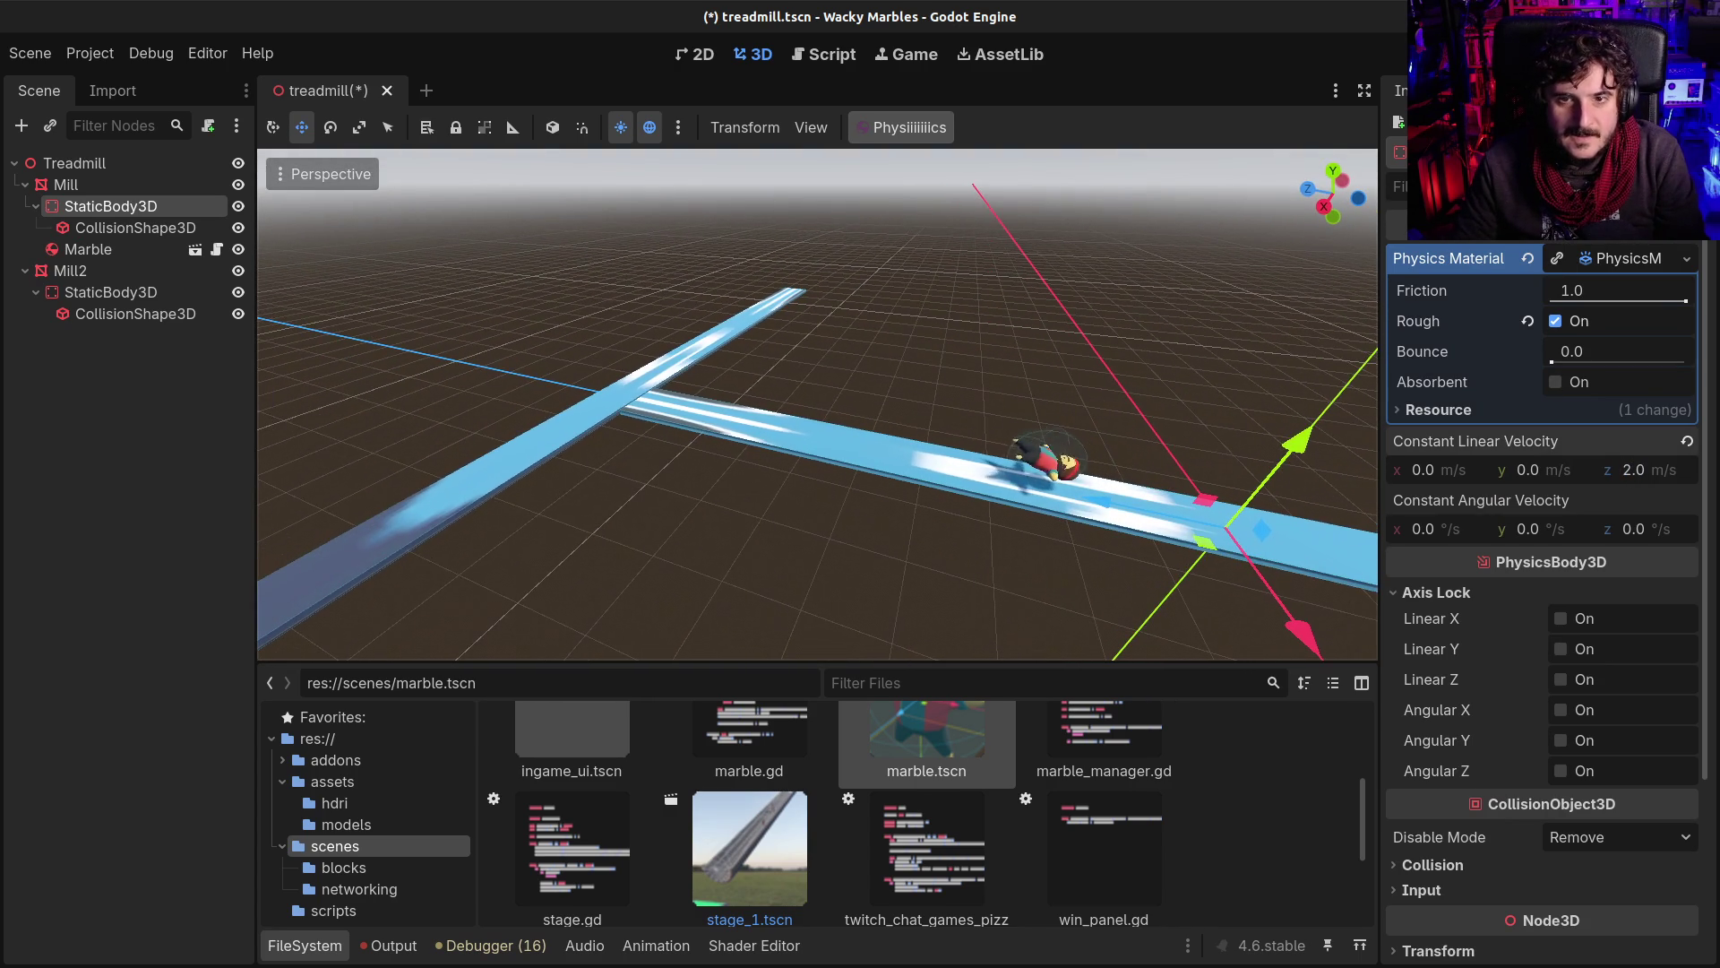
left_click(1663, 477)
type("4")
key("Return")
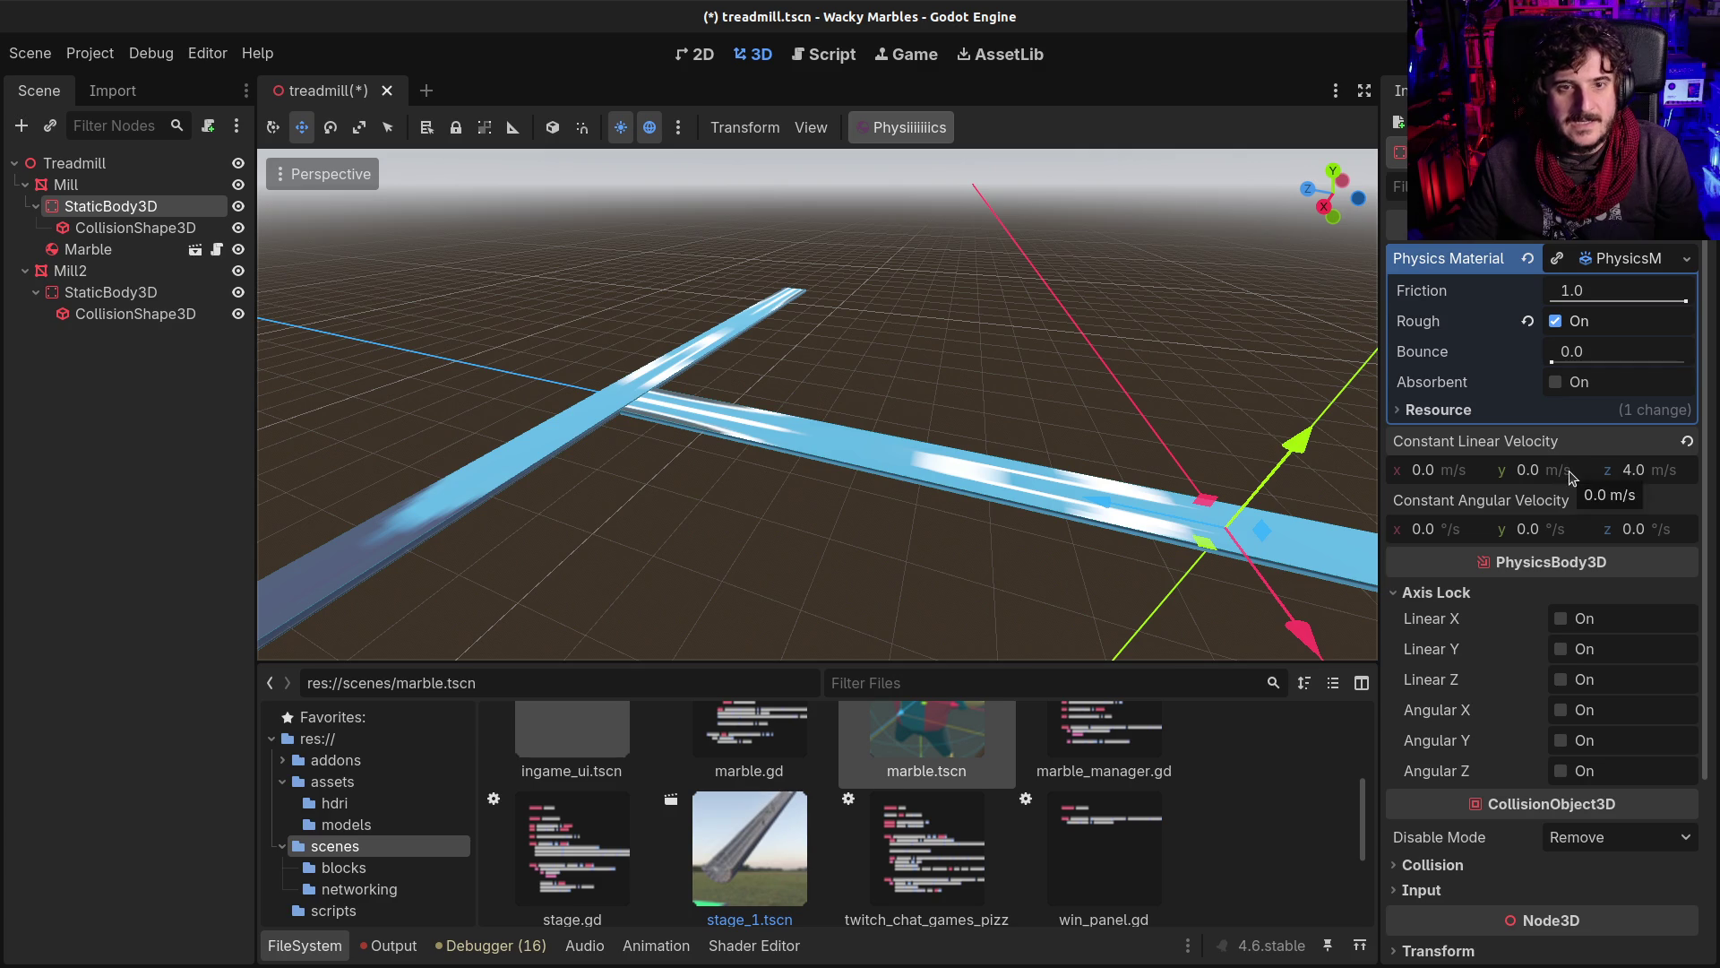
Step: Set Mill2's static body constant linear velocity x to 10 and drop in a test marble
left_click(99, 292)
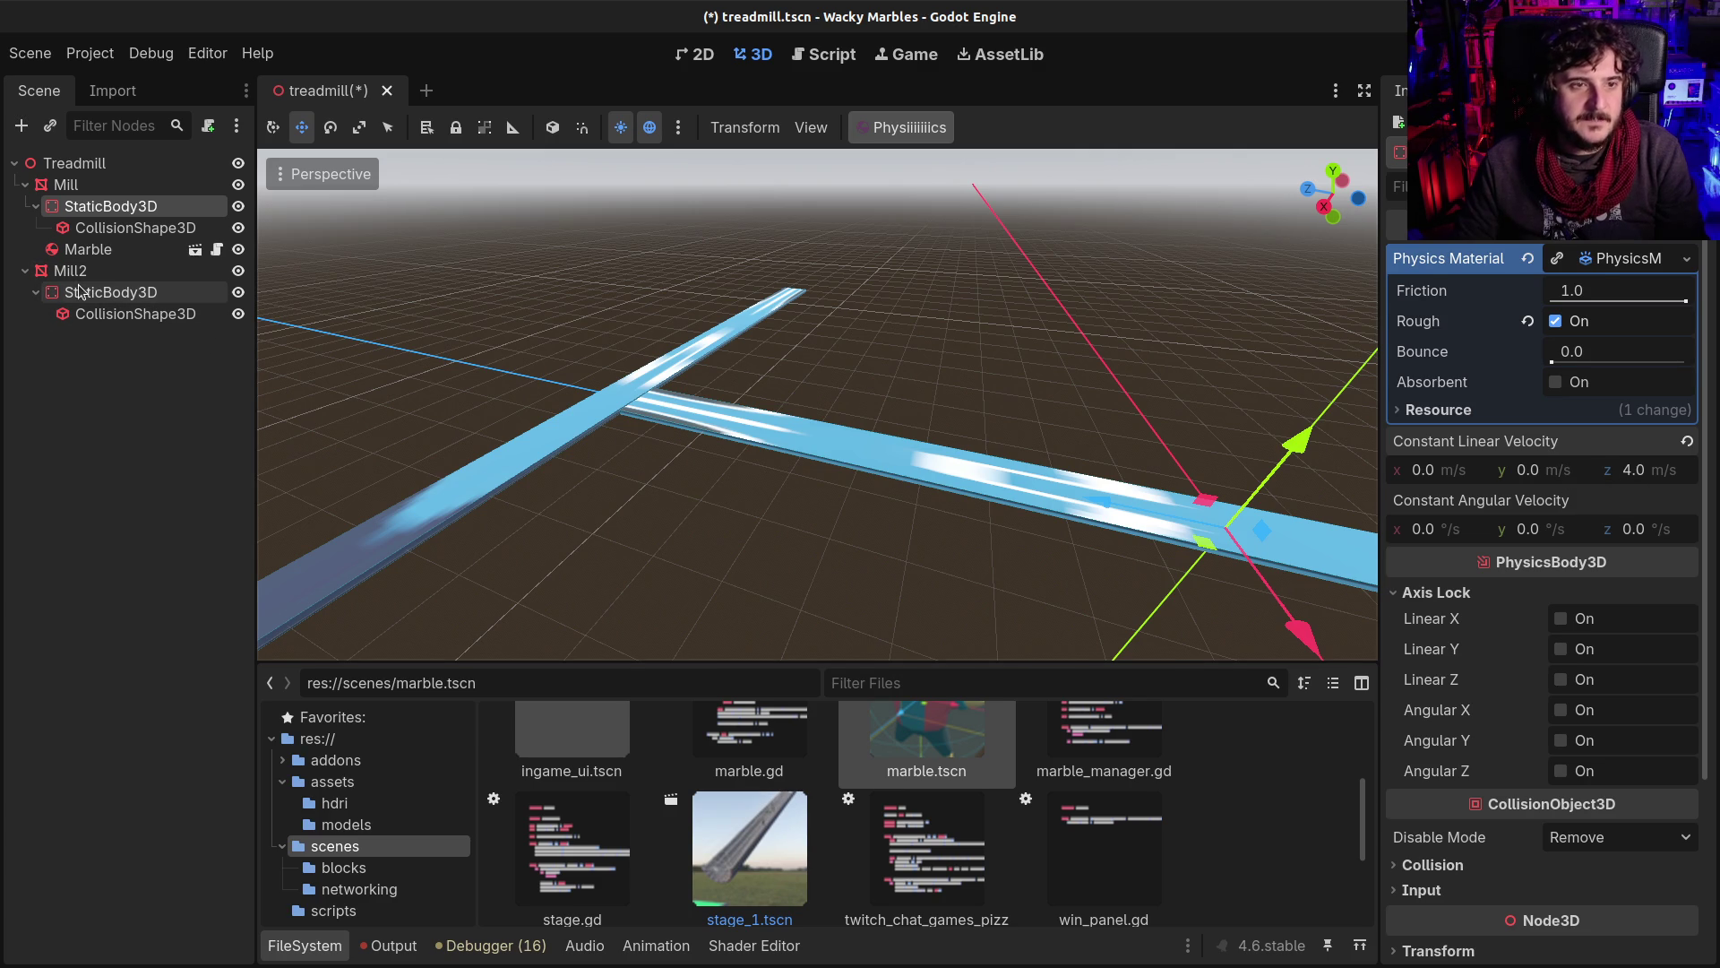
left_click(1648, 321)
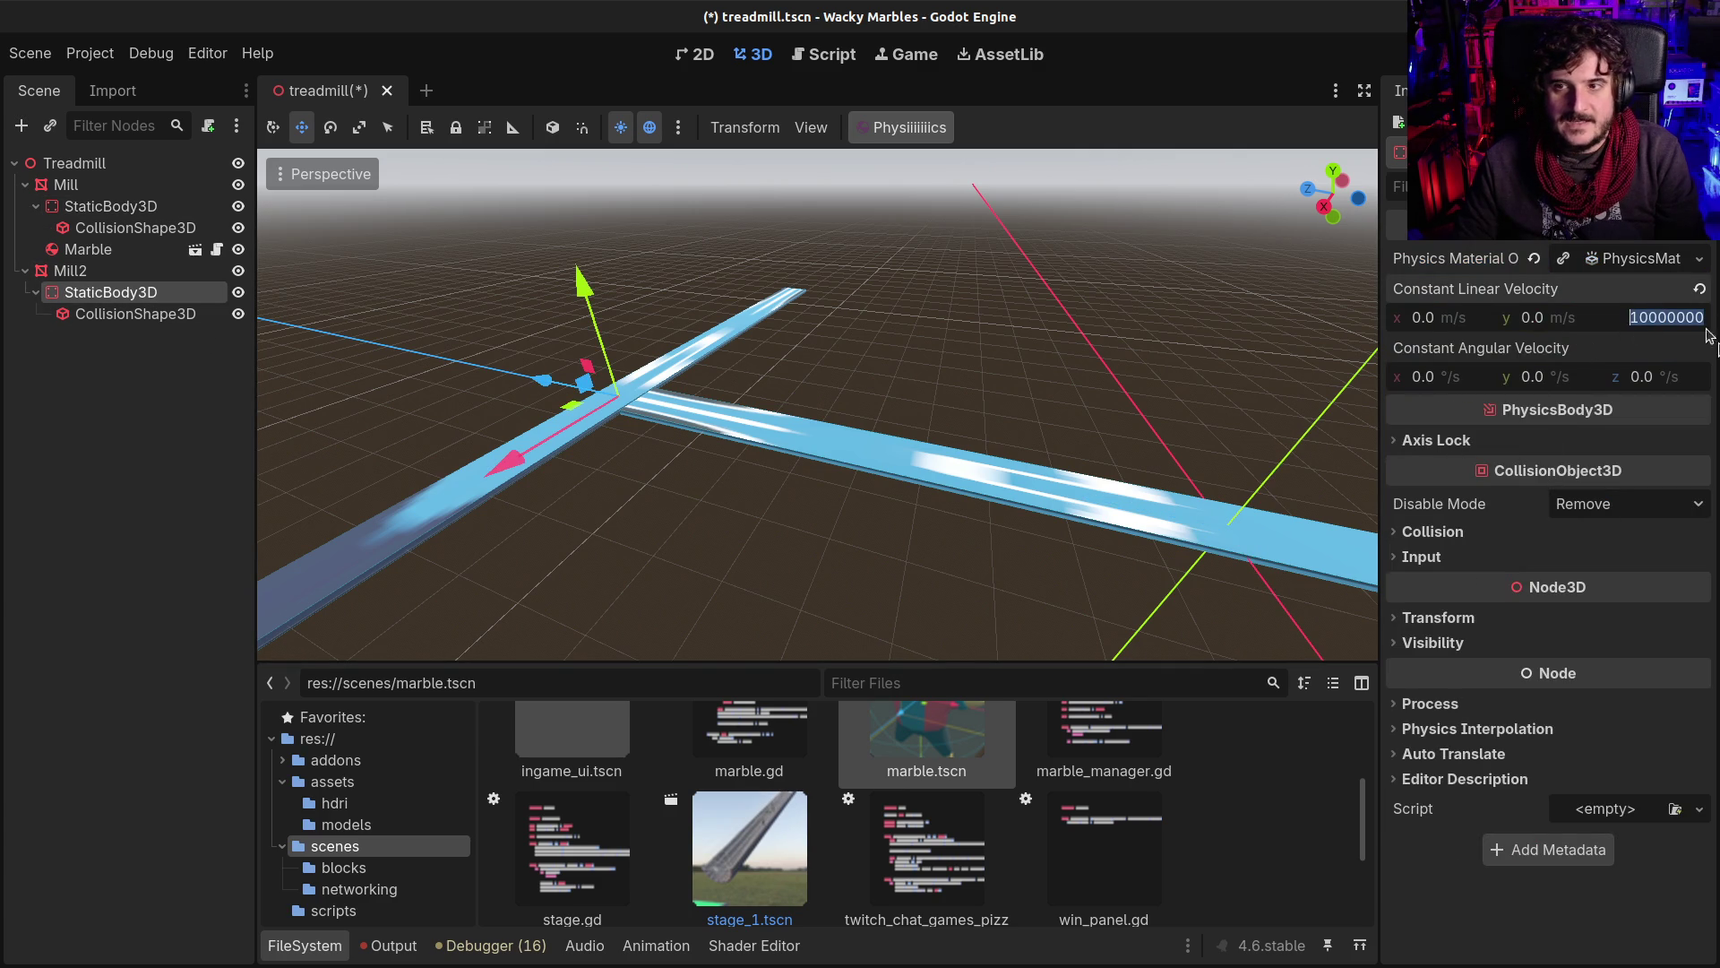
left_click(1431, 319)
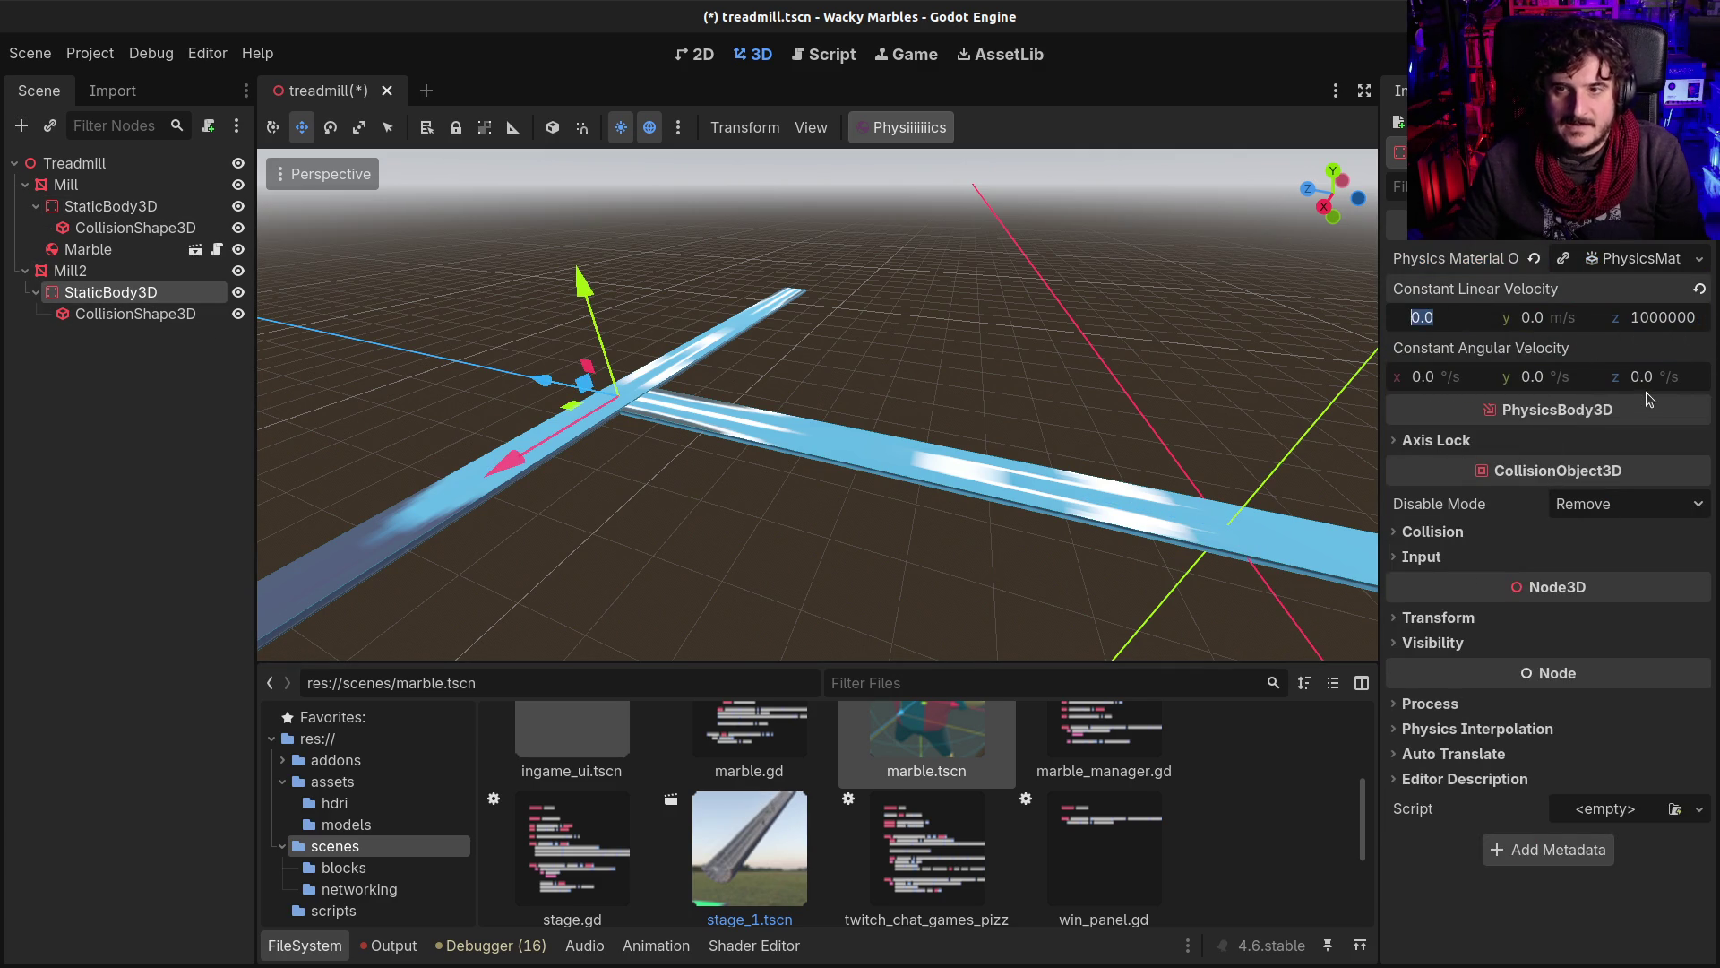
type("10")
key("Return")
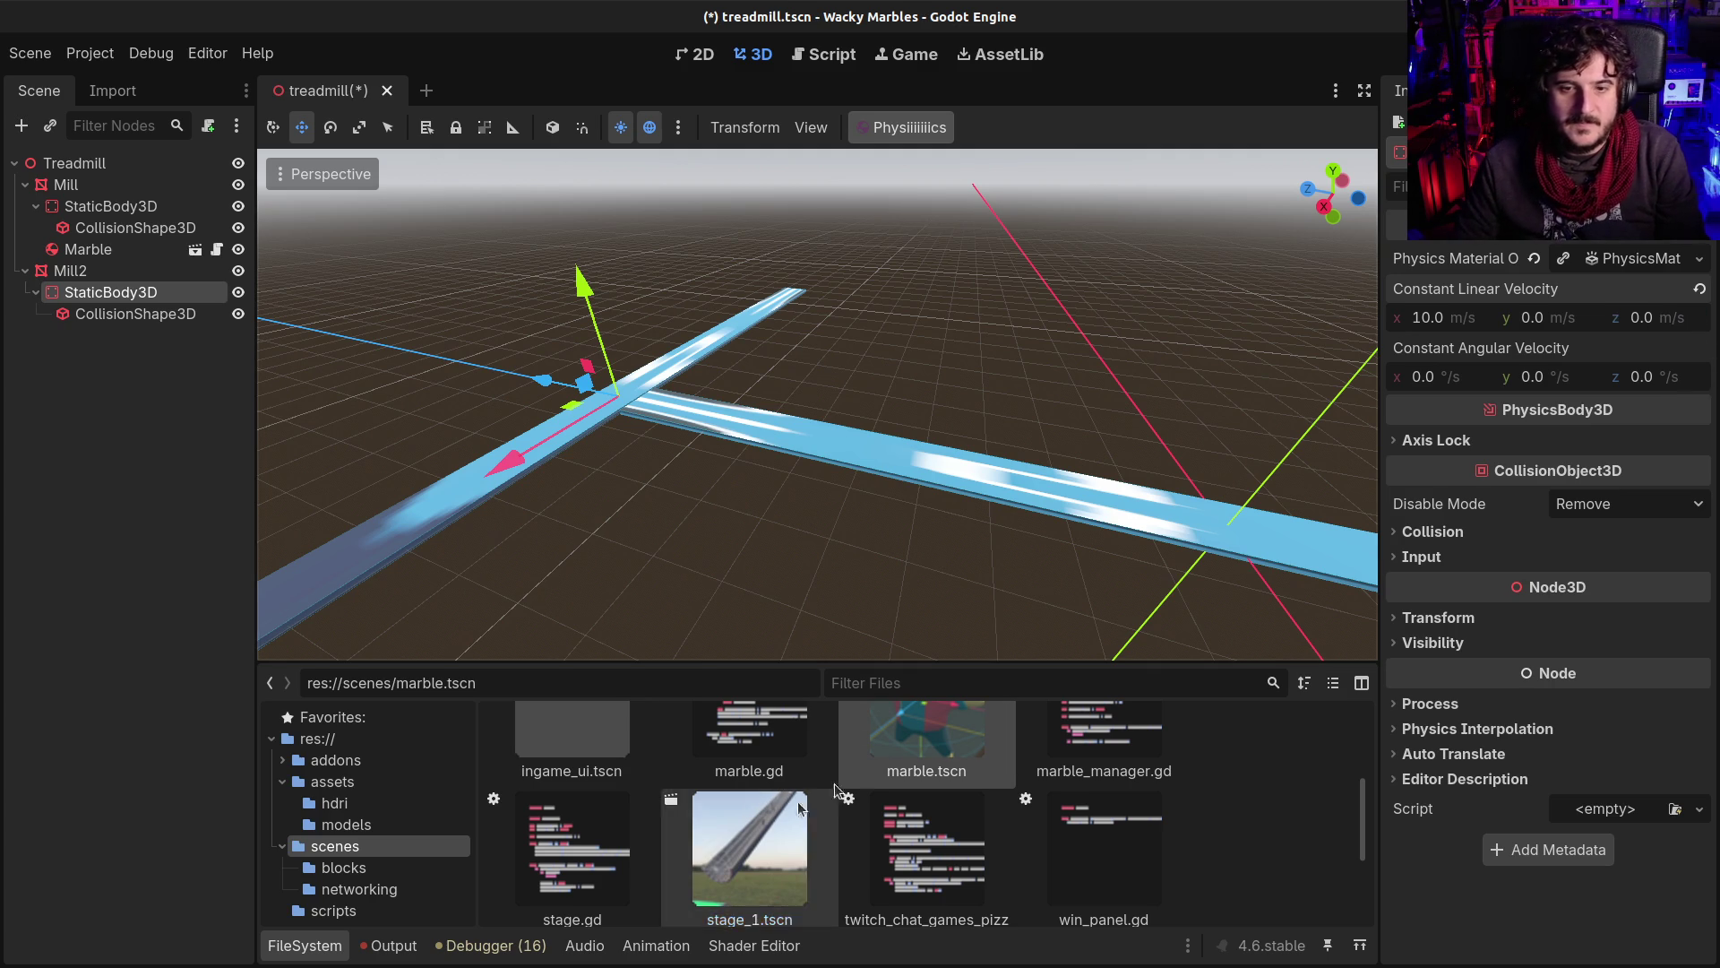
mouse_move(896, 761)
left_mouse_down()
mouse_move(1002, 524)
mouse_move(999, 484)
left_mouse_up()
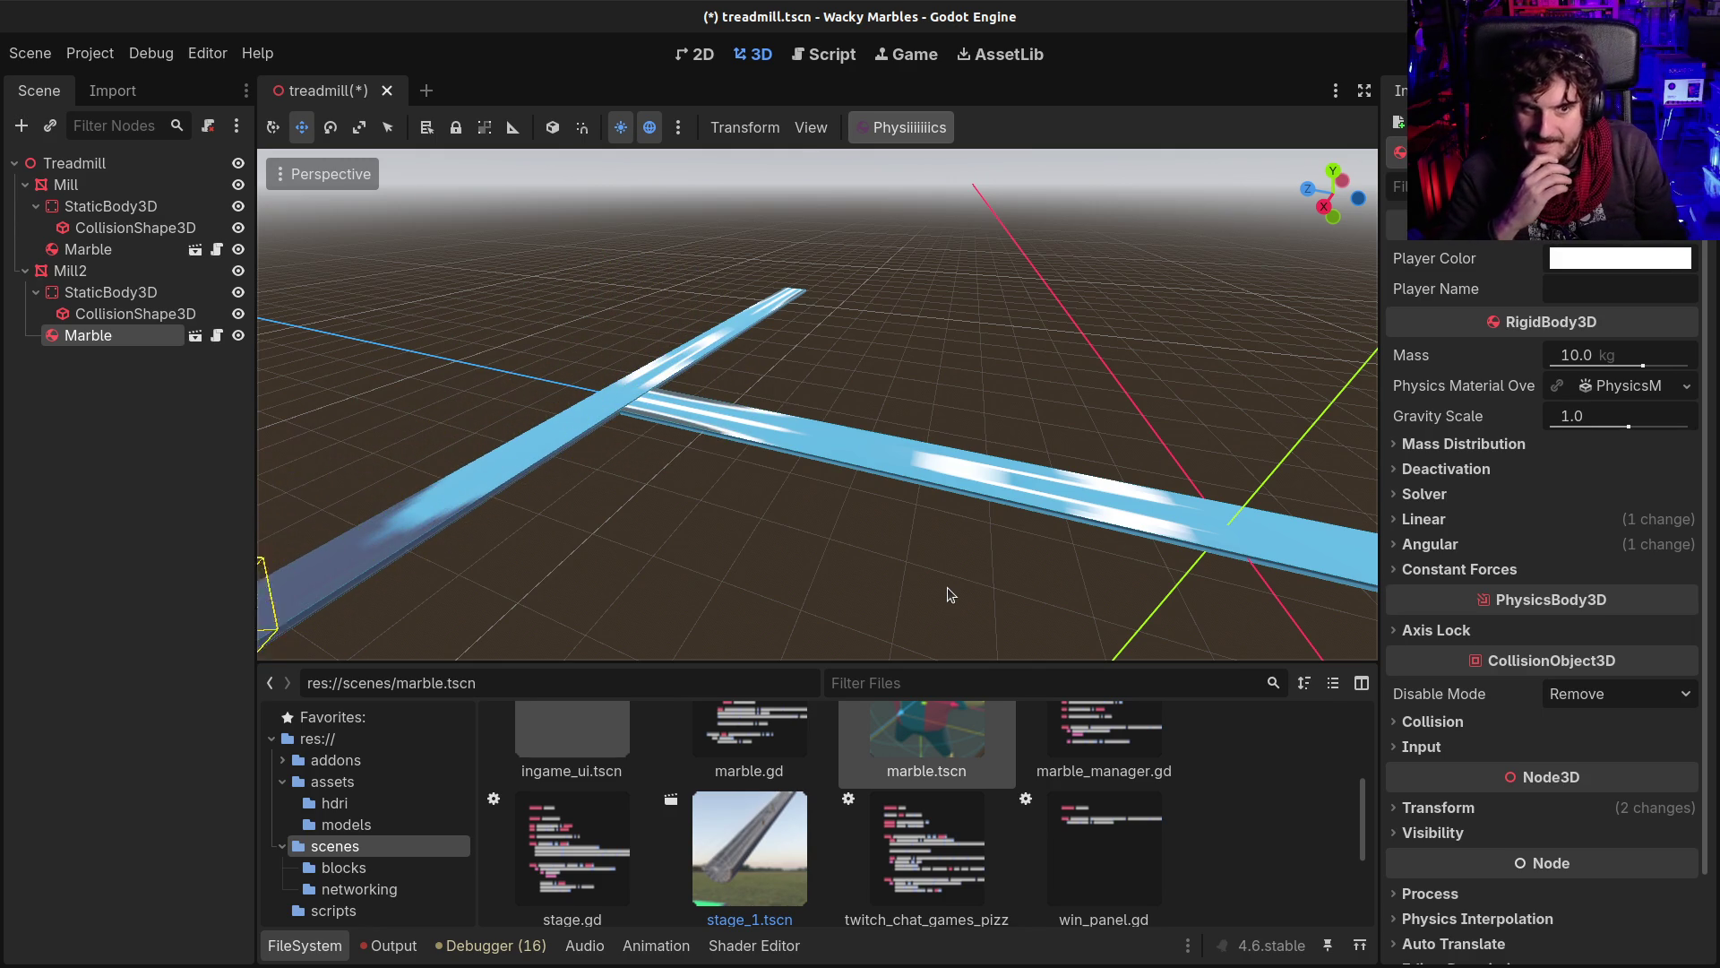
Step: Delete both test Marble nodes from the treadmill scene
left_click(77, 344)
key("Delete")
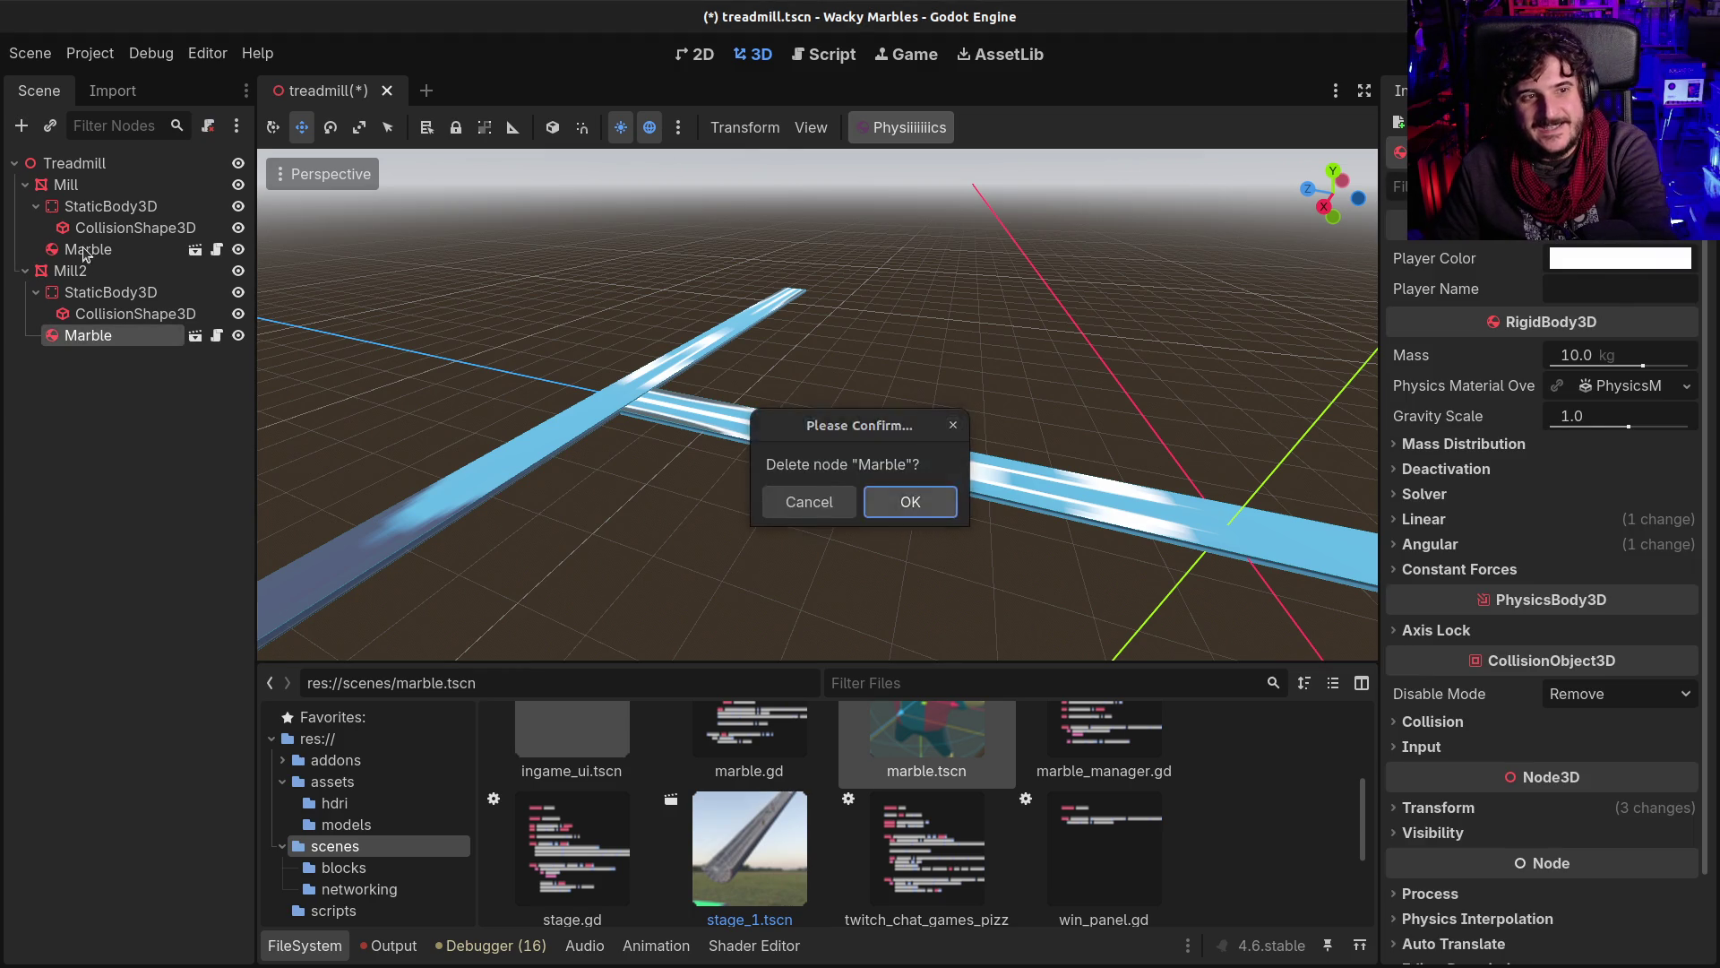
key("Return")
left_click(79, 251)
key("Delete")
key("Return")
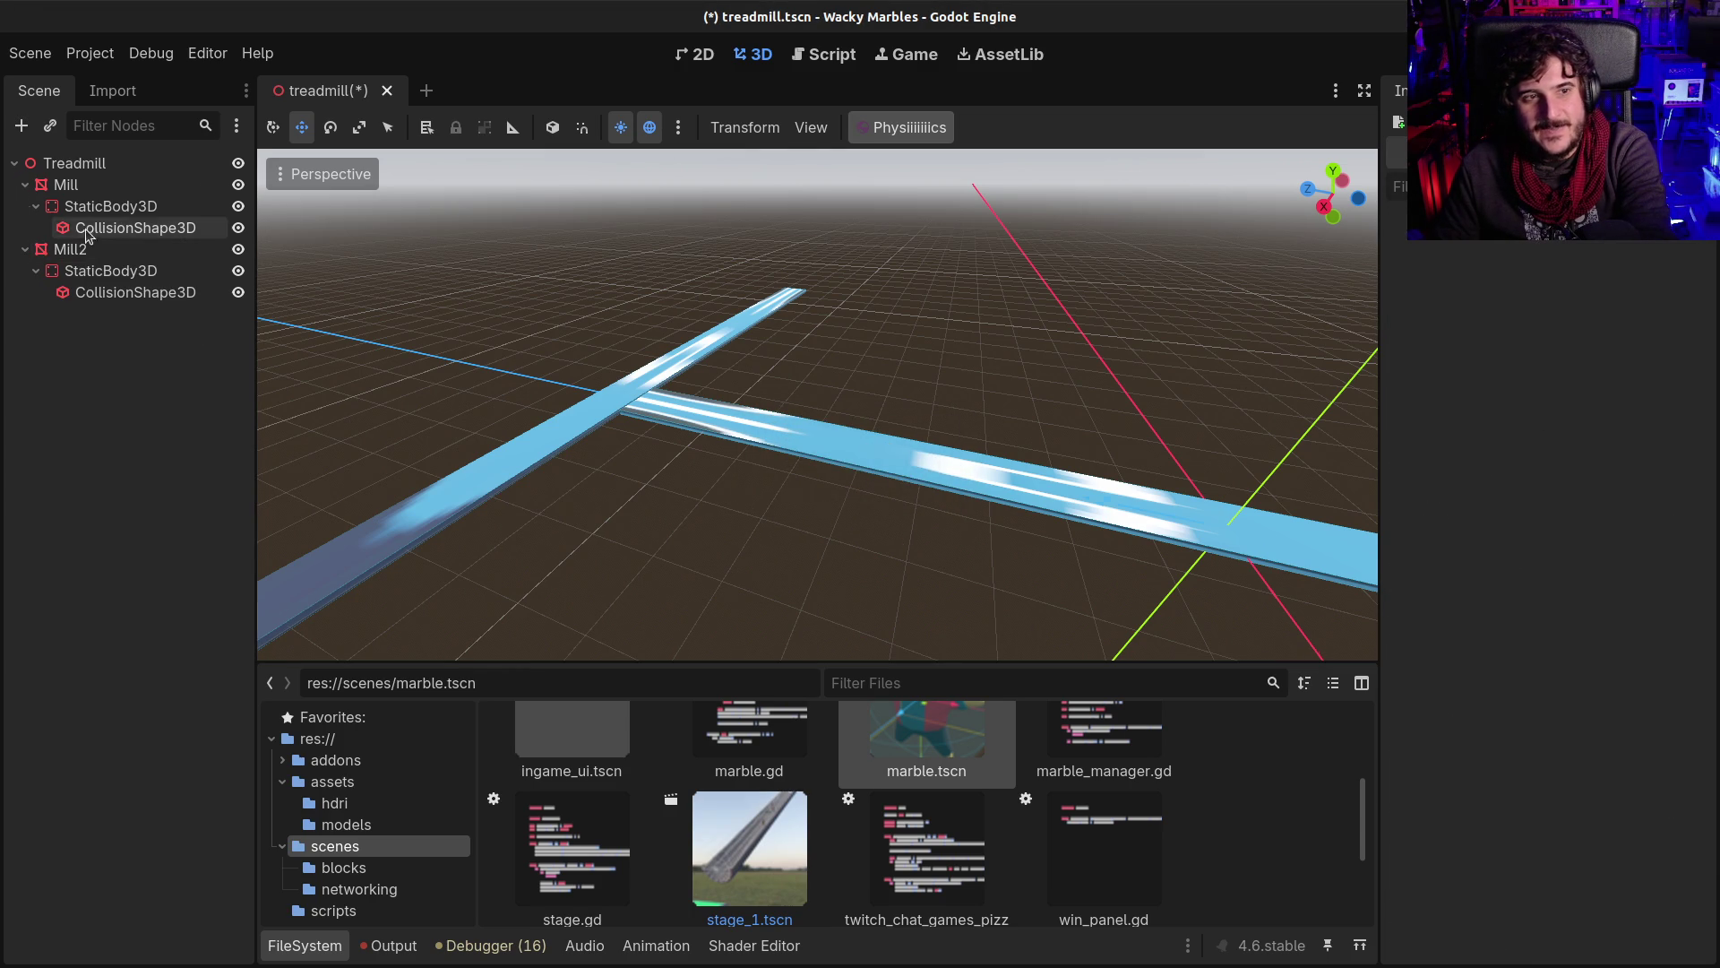
Step: Check that Mill's StaticBody3D keeps its 4 m/s z linear velocity
left_click(84, 229)
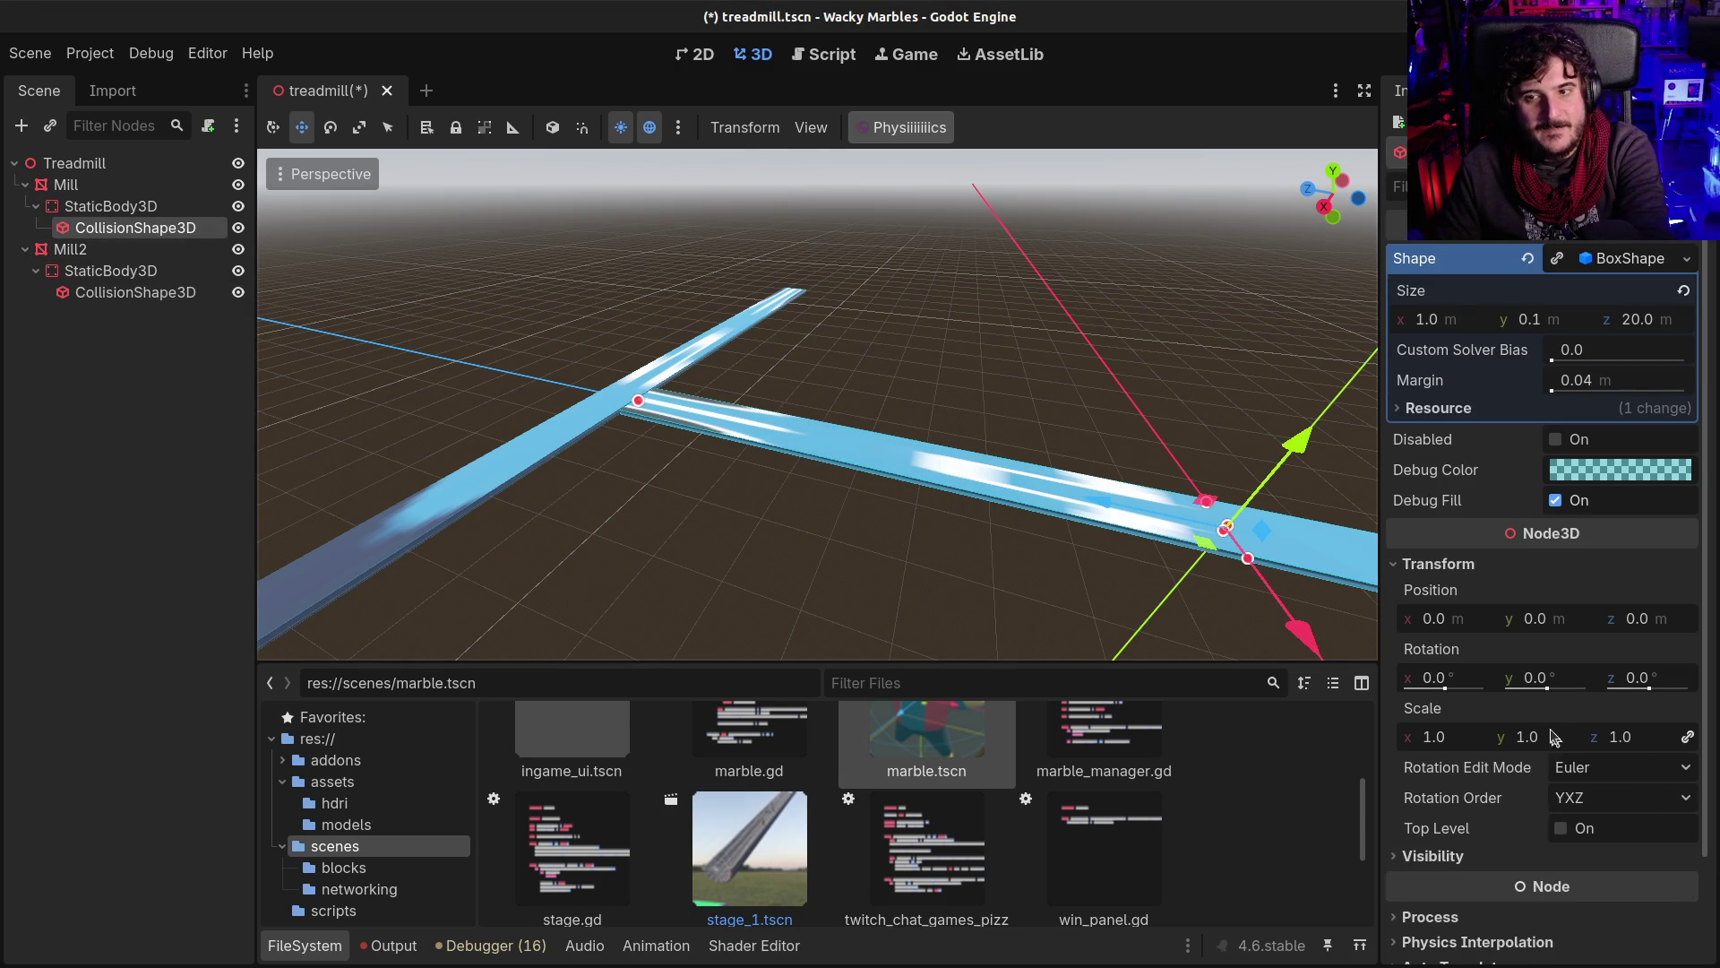
scroll(1528, 714, "down", 3)
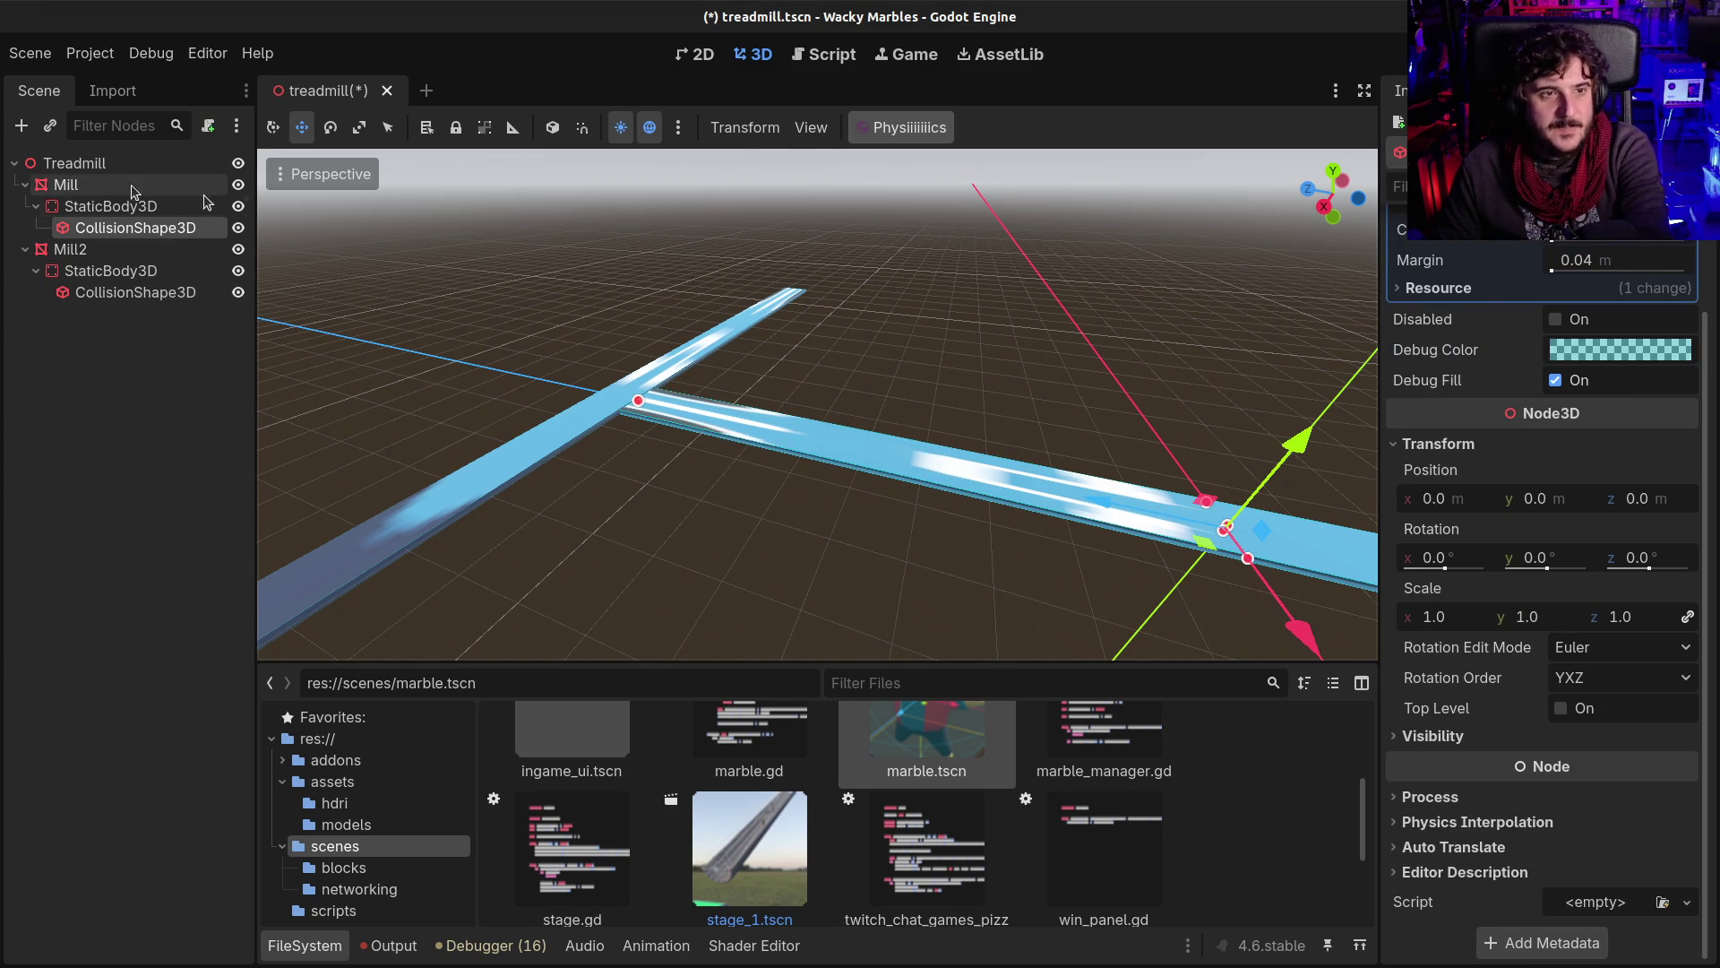
left_click(109, 206)
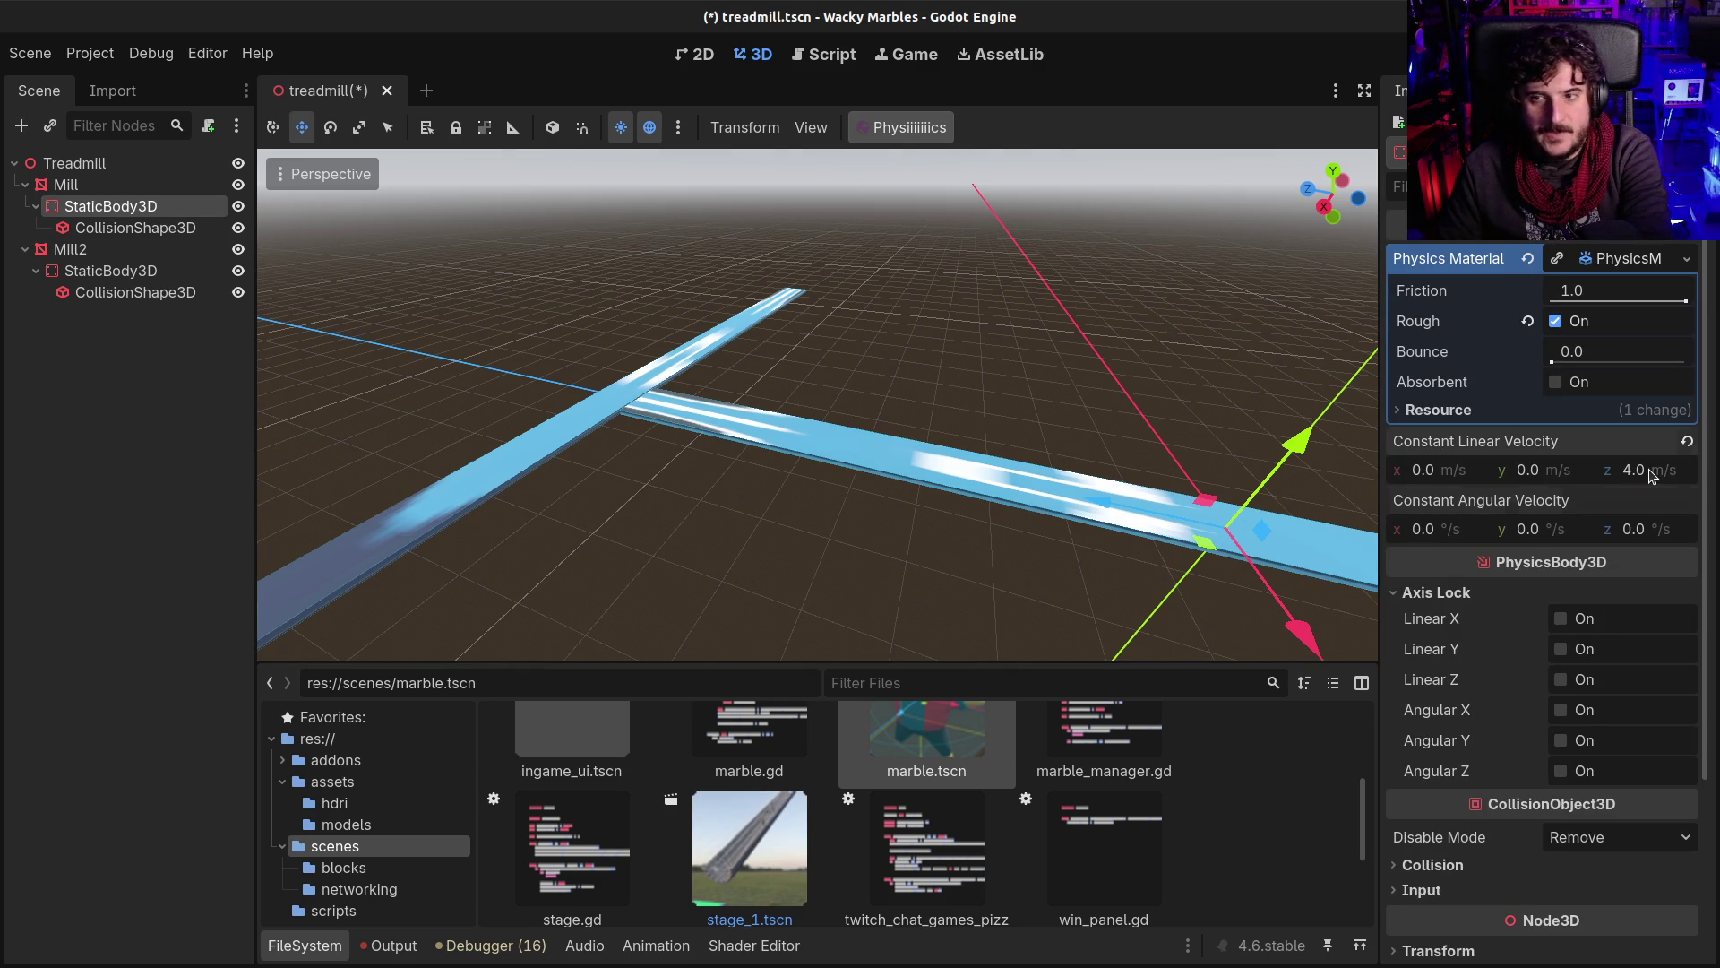
left_click(1650, 473)
type("-4")
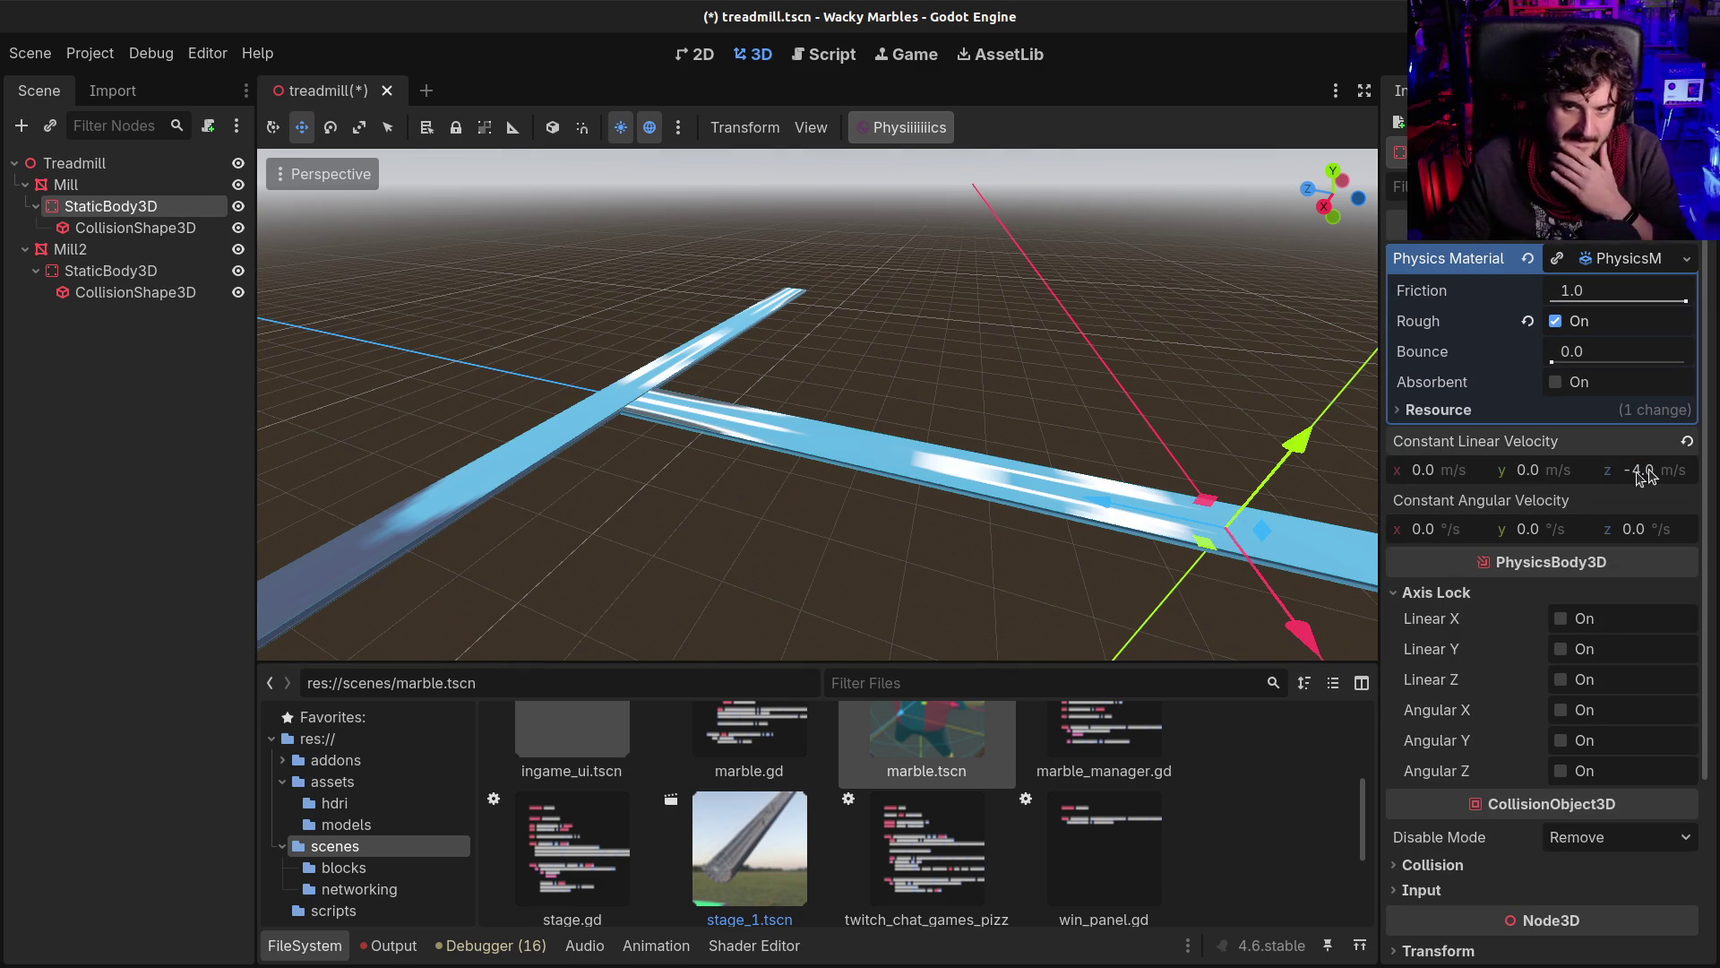
Step: Drop another marble onto the Mill platform, then delete it again
mouse_move(929, 750)
left_mouse_down()
mouse_move(1064, 538)
mouse_move(1069, 500)
left_mouse_up()
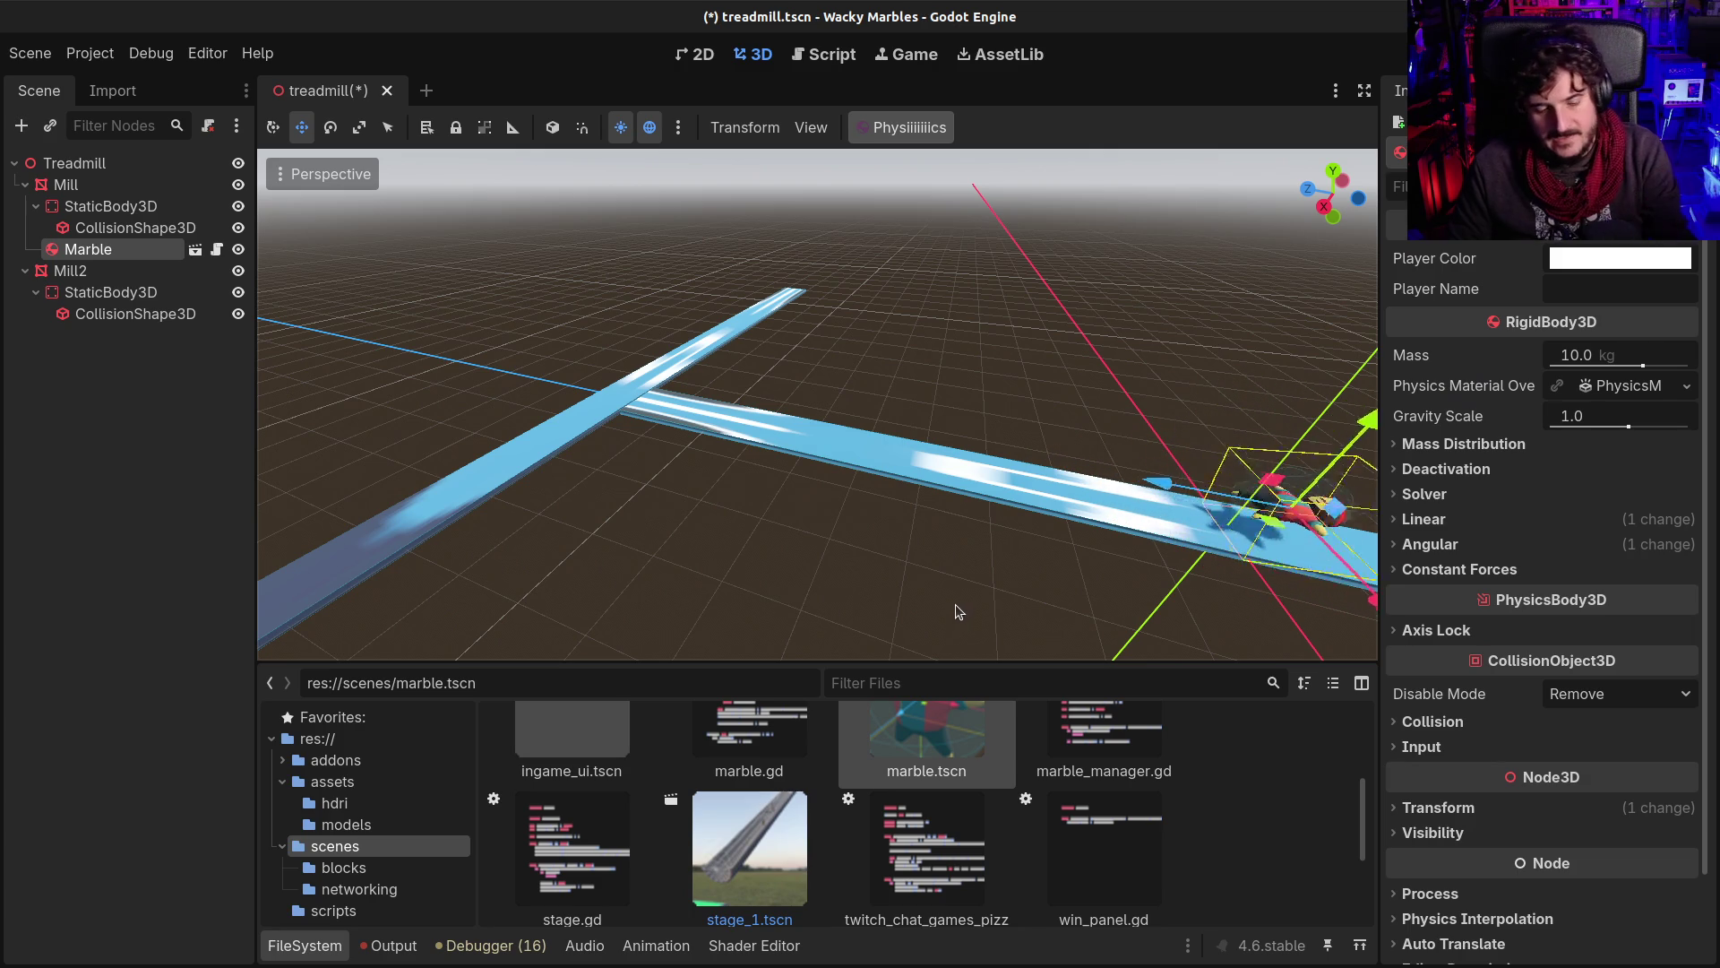
key("Delete")
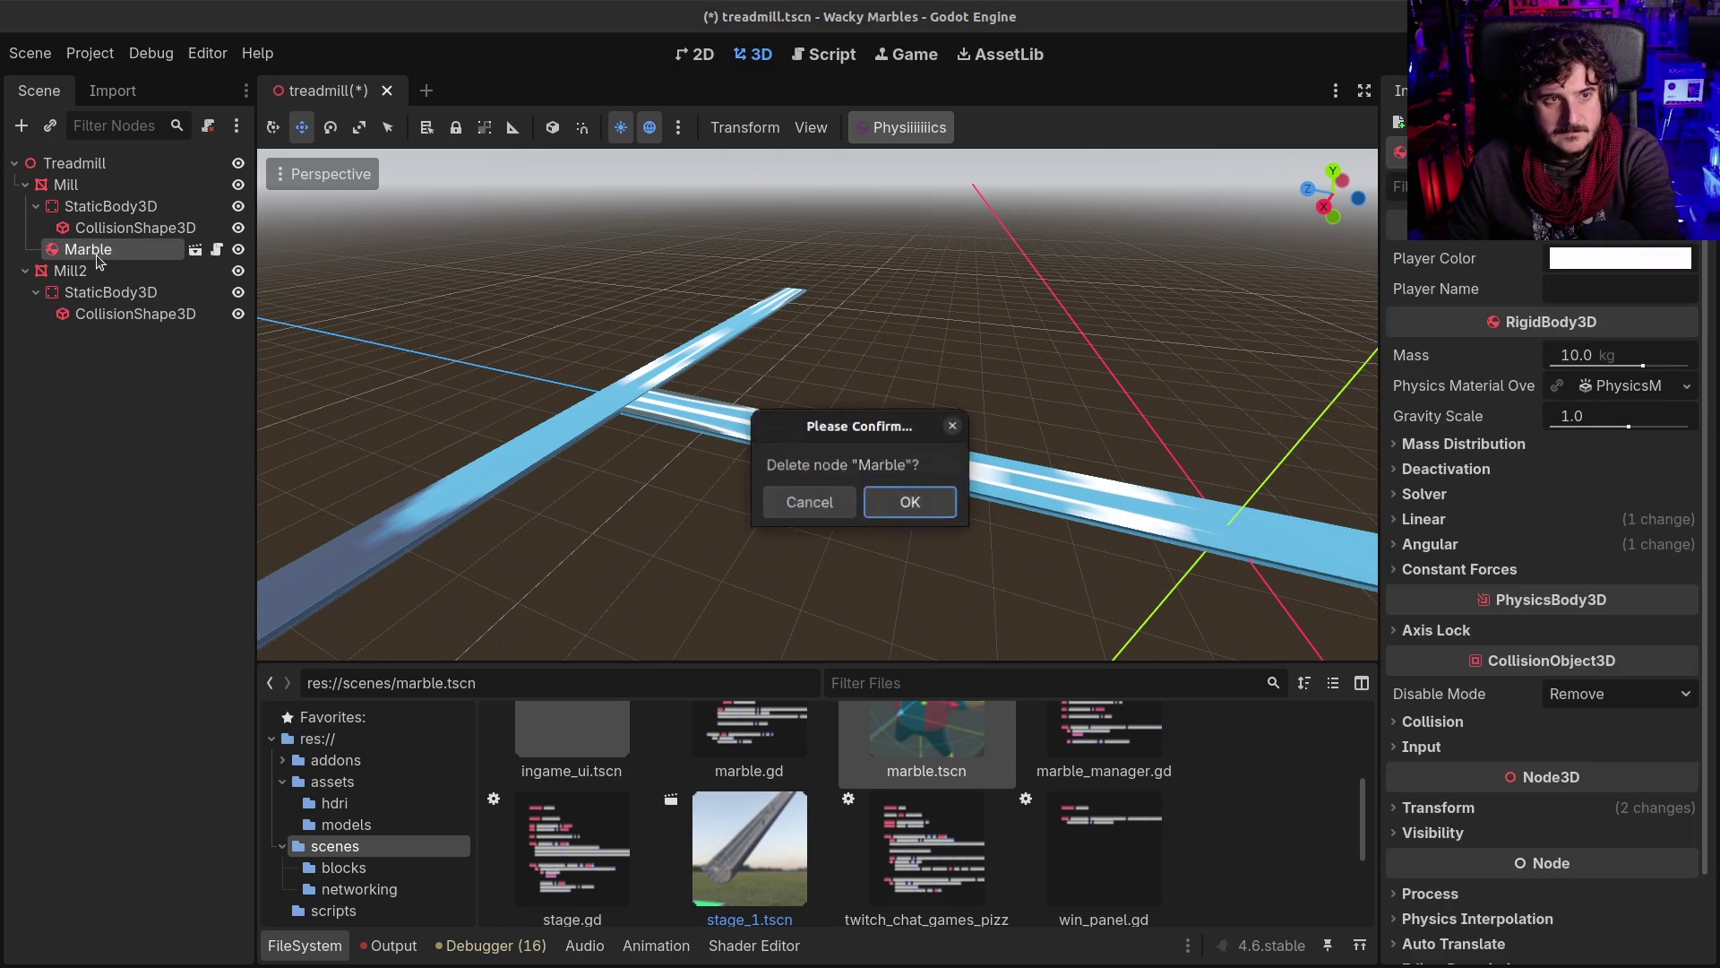
key("Return")
left_click(110, 206)
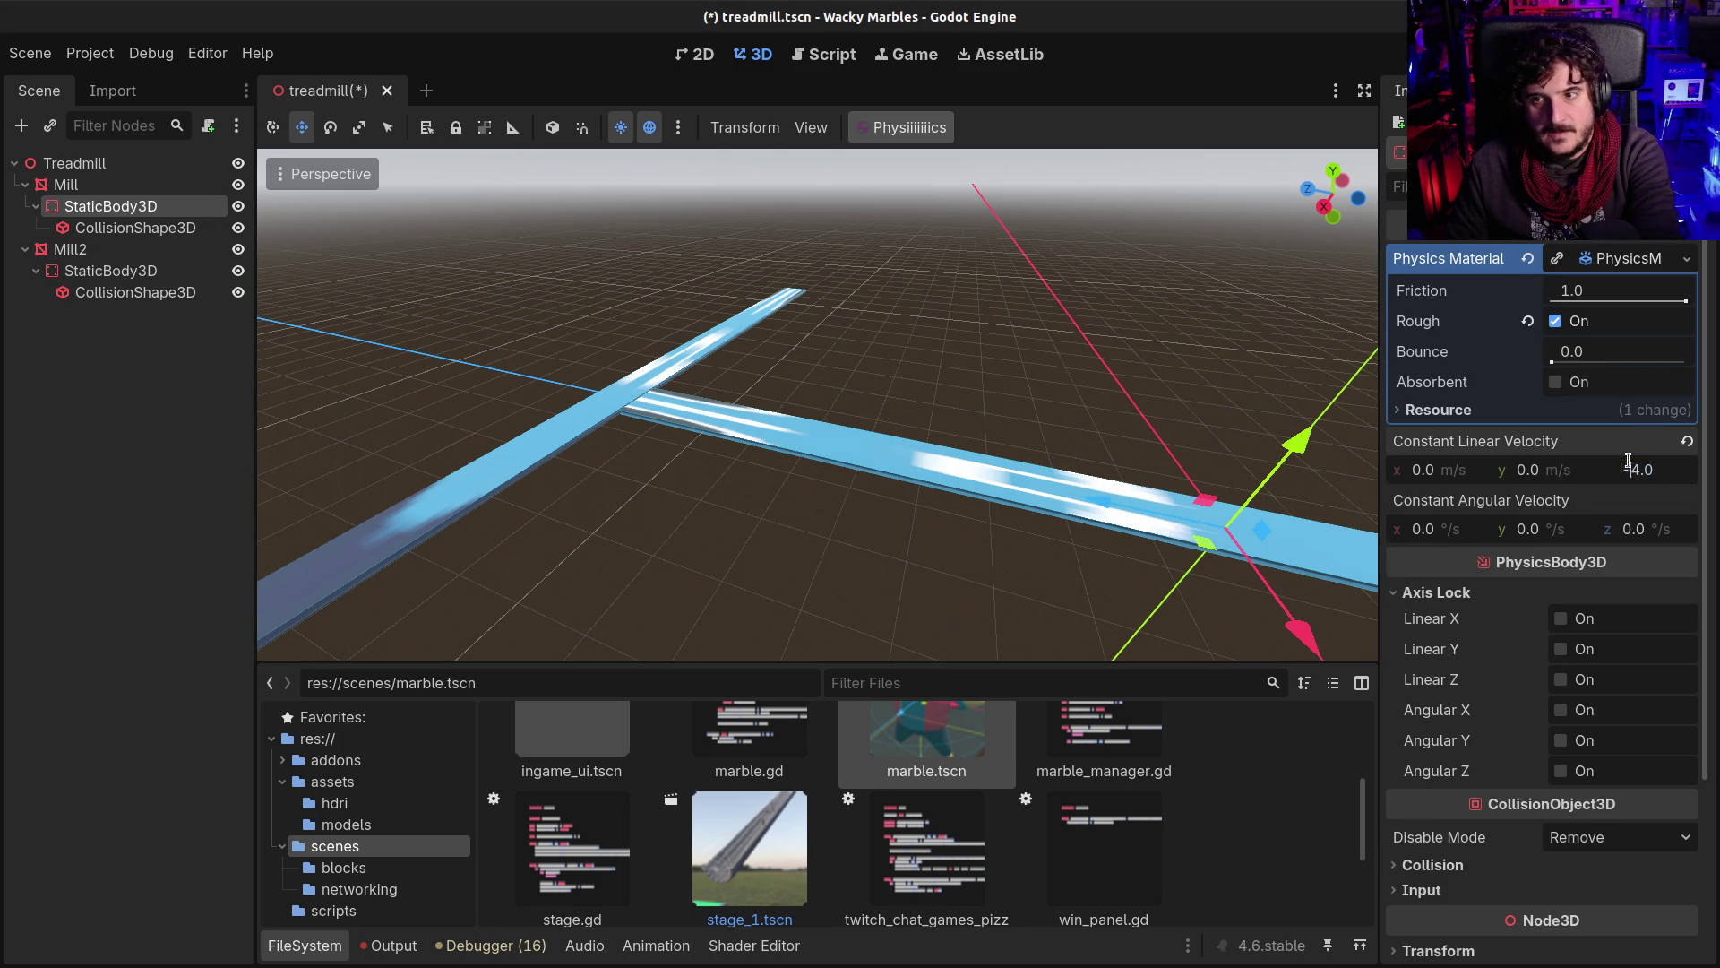
Step: Set Mill2's static body constant linear velocity x to -10 and drop in a test marble
left_click(67, 271)
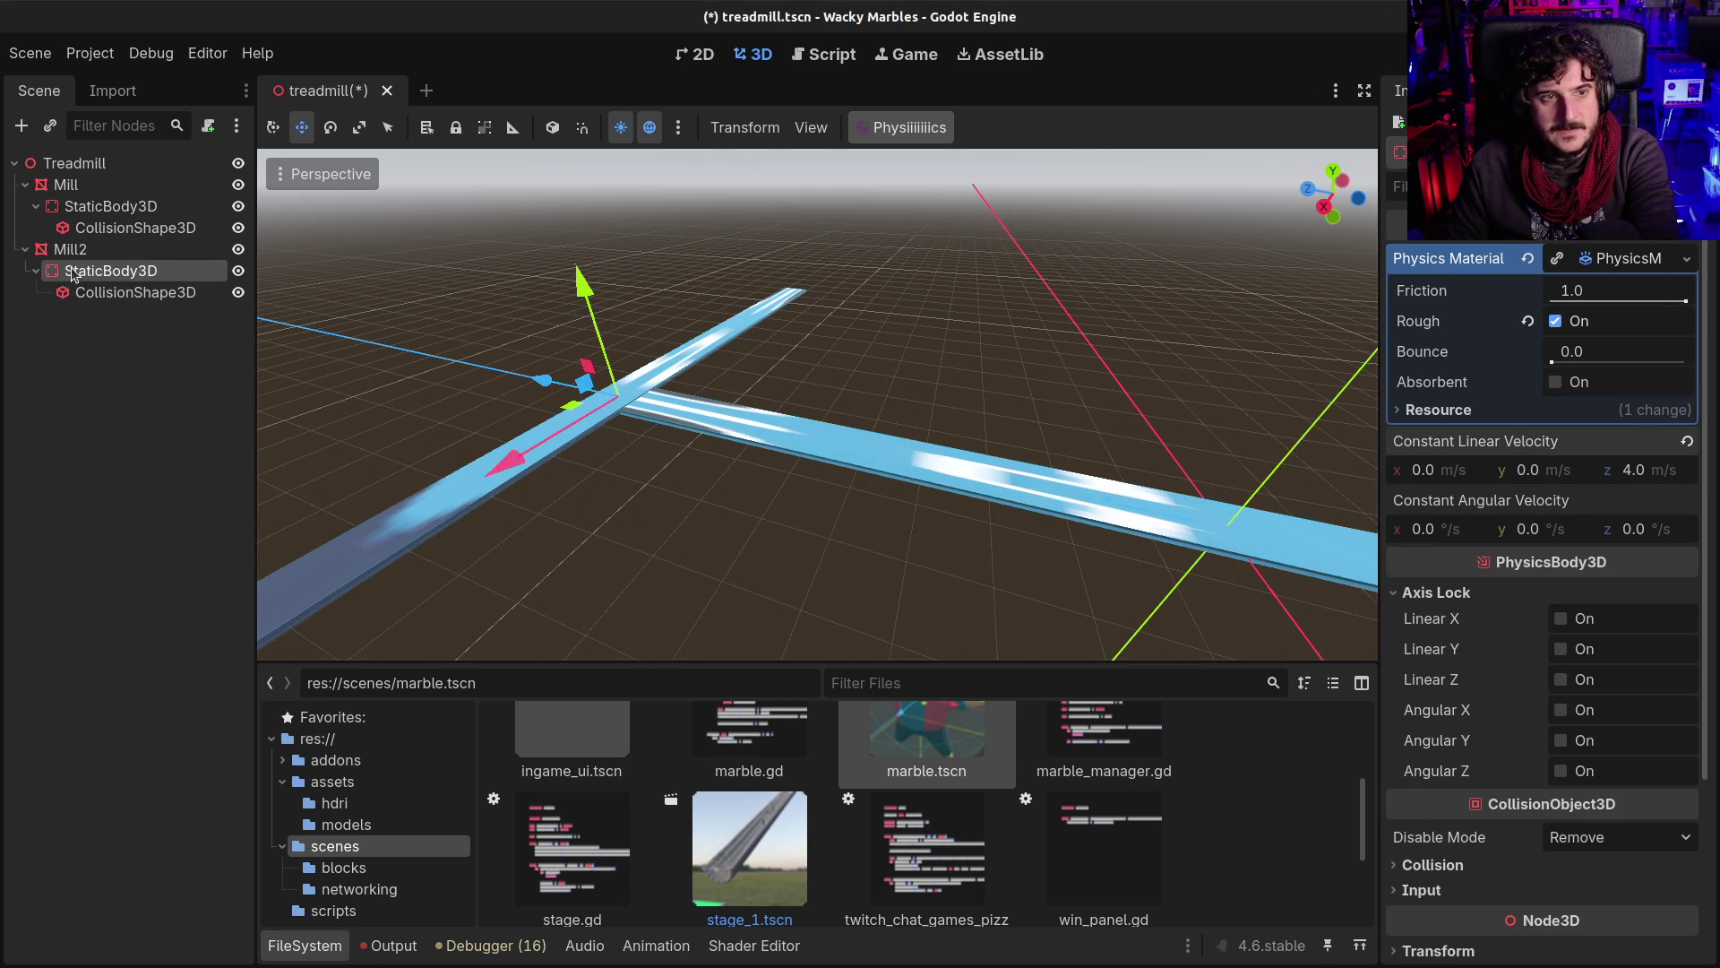
left_click(1437, 318)
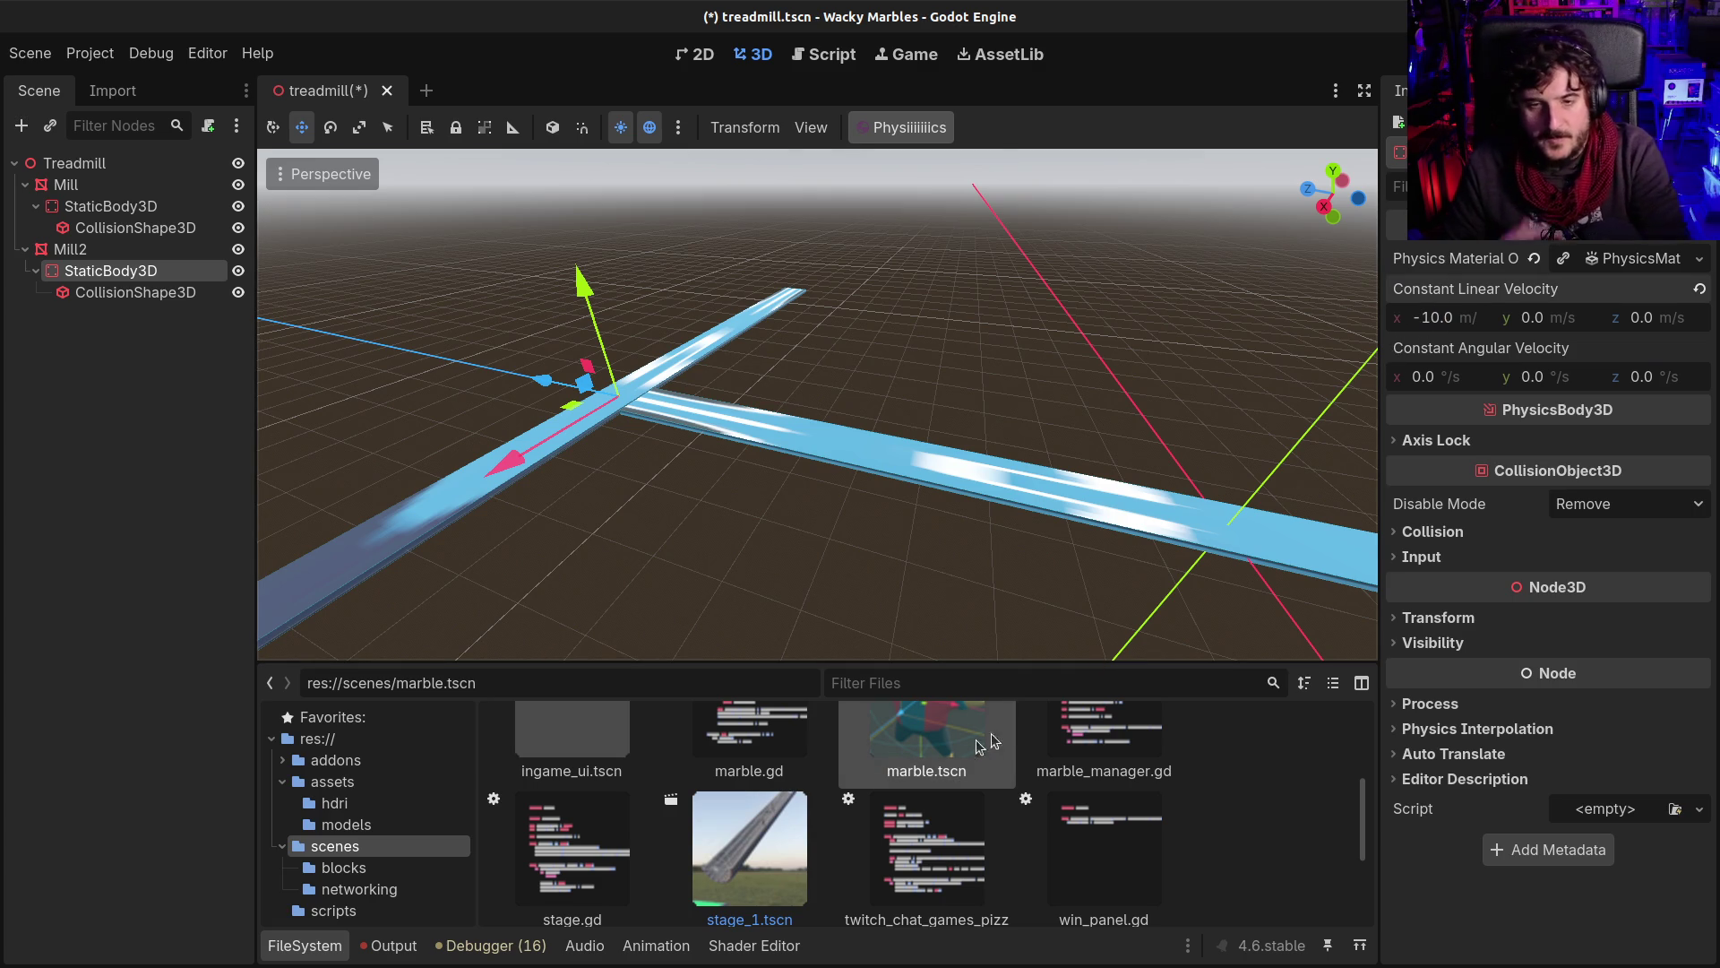
left_click_drag(968, 746, 1091, 506)
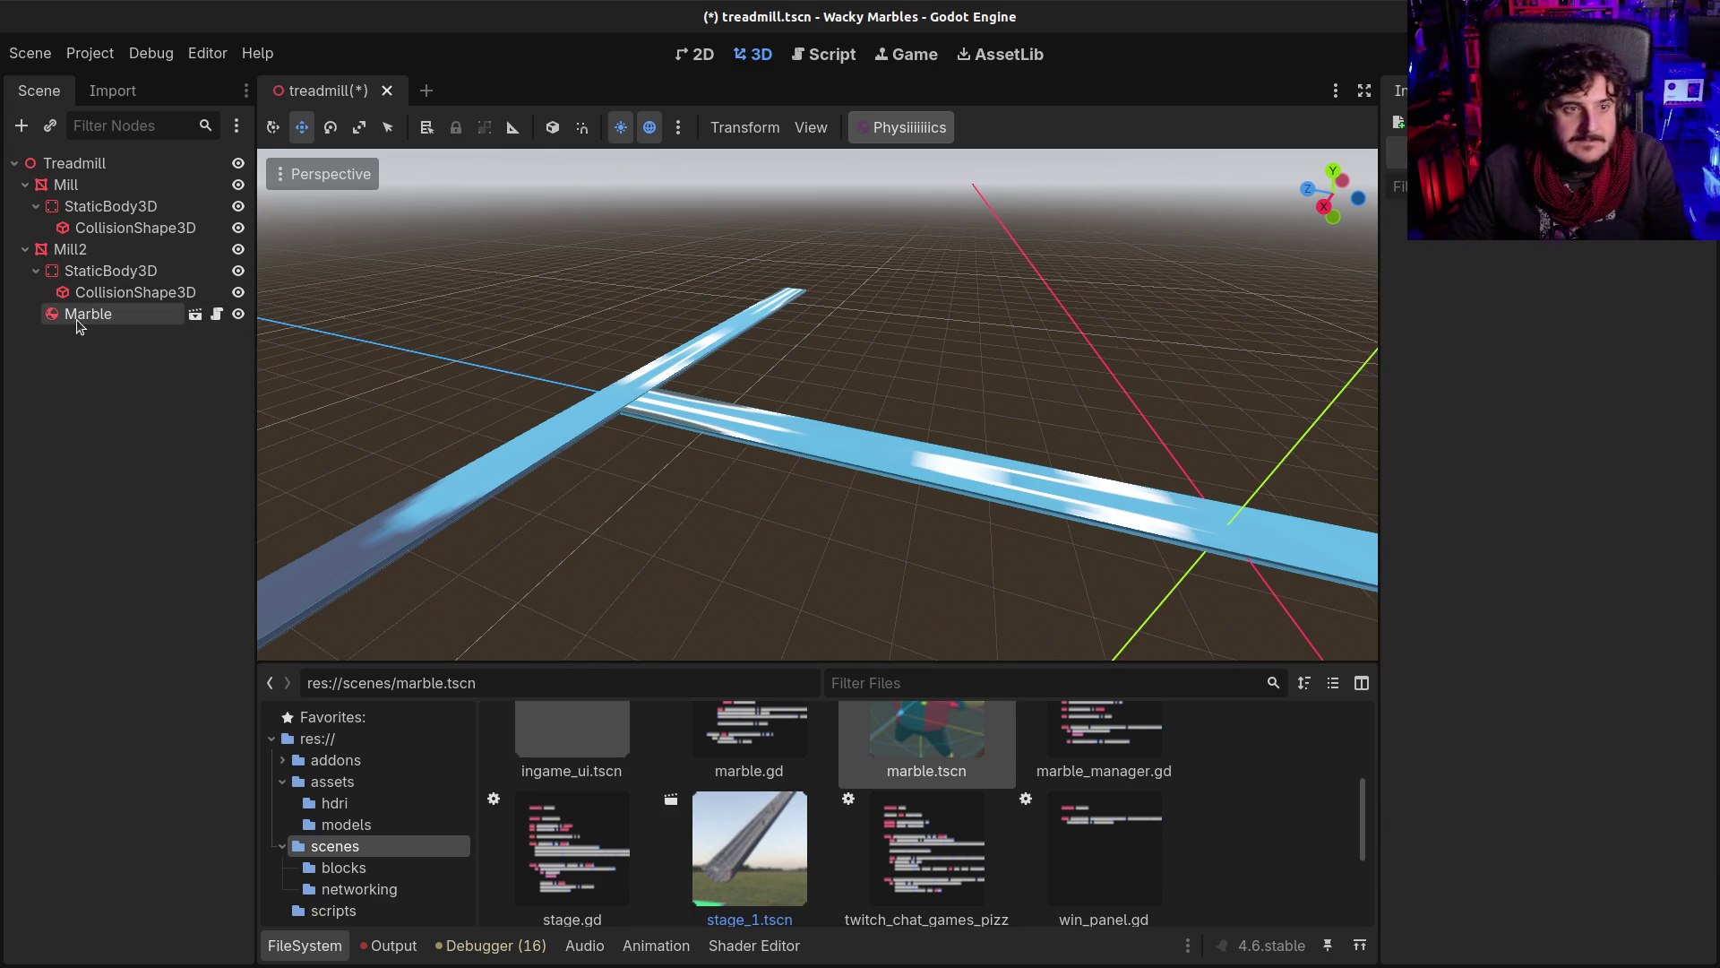
Step: Delete the test marble and reselect the Mill and Mill2 static bodies
key("Delete")
key("Return")
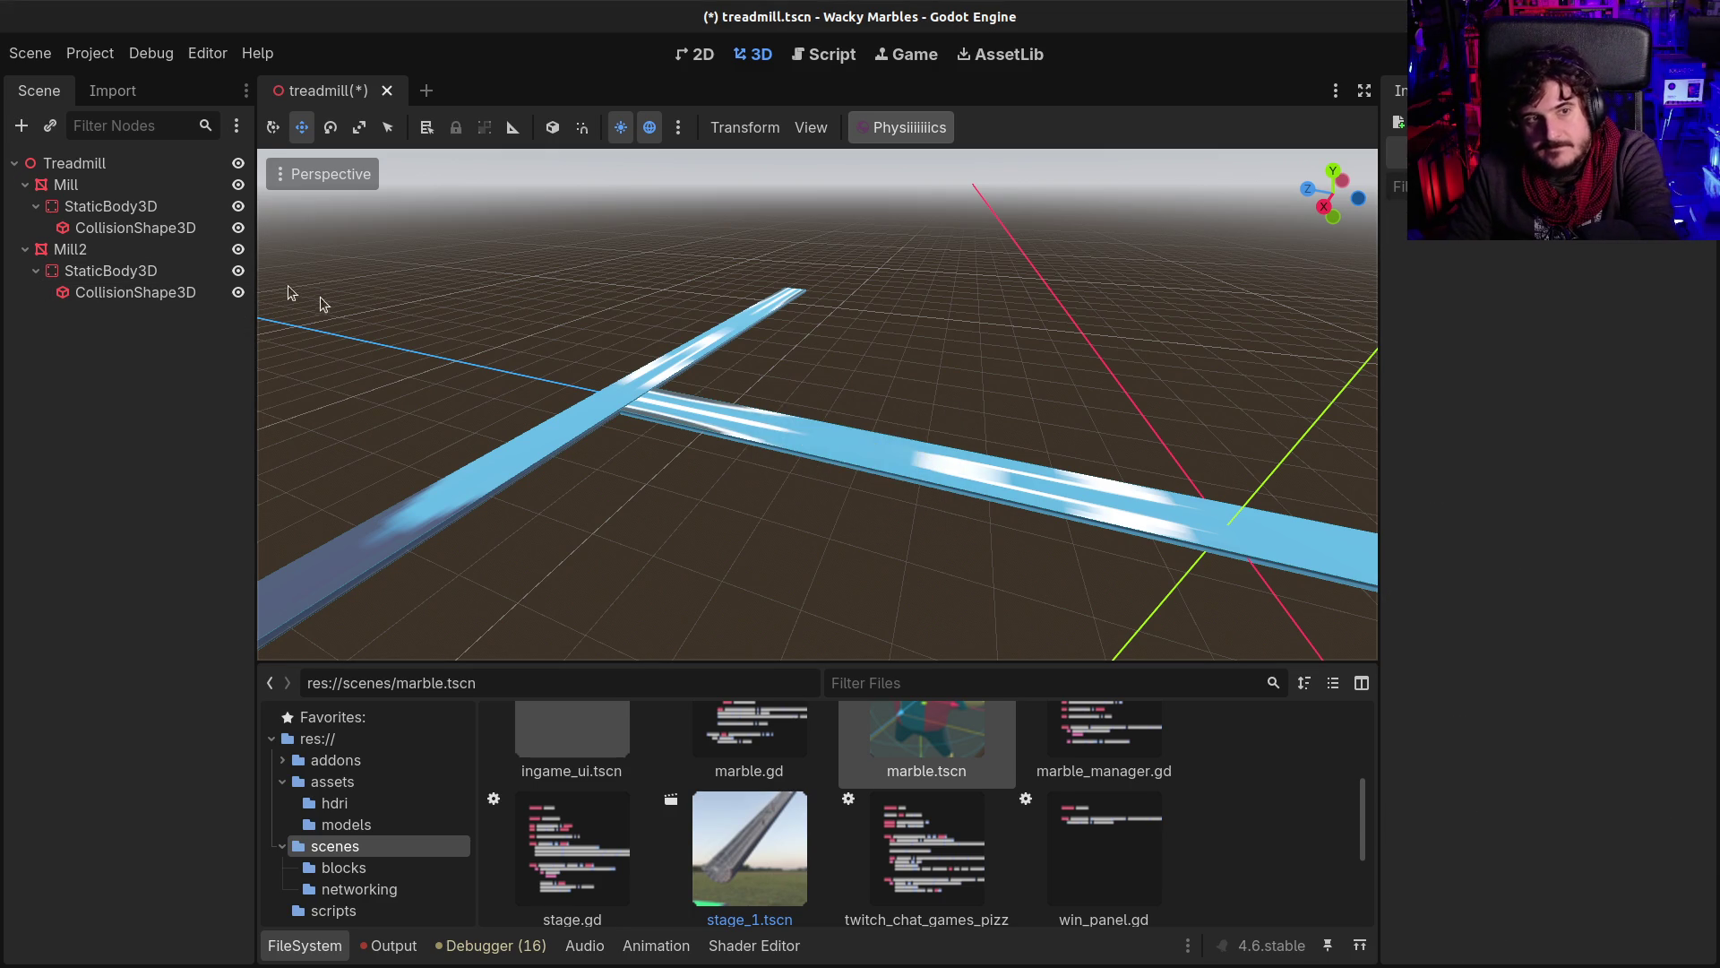
left_click(99, 228)
left_click(64, 211)
left_click(98, 271)
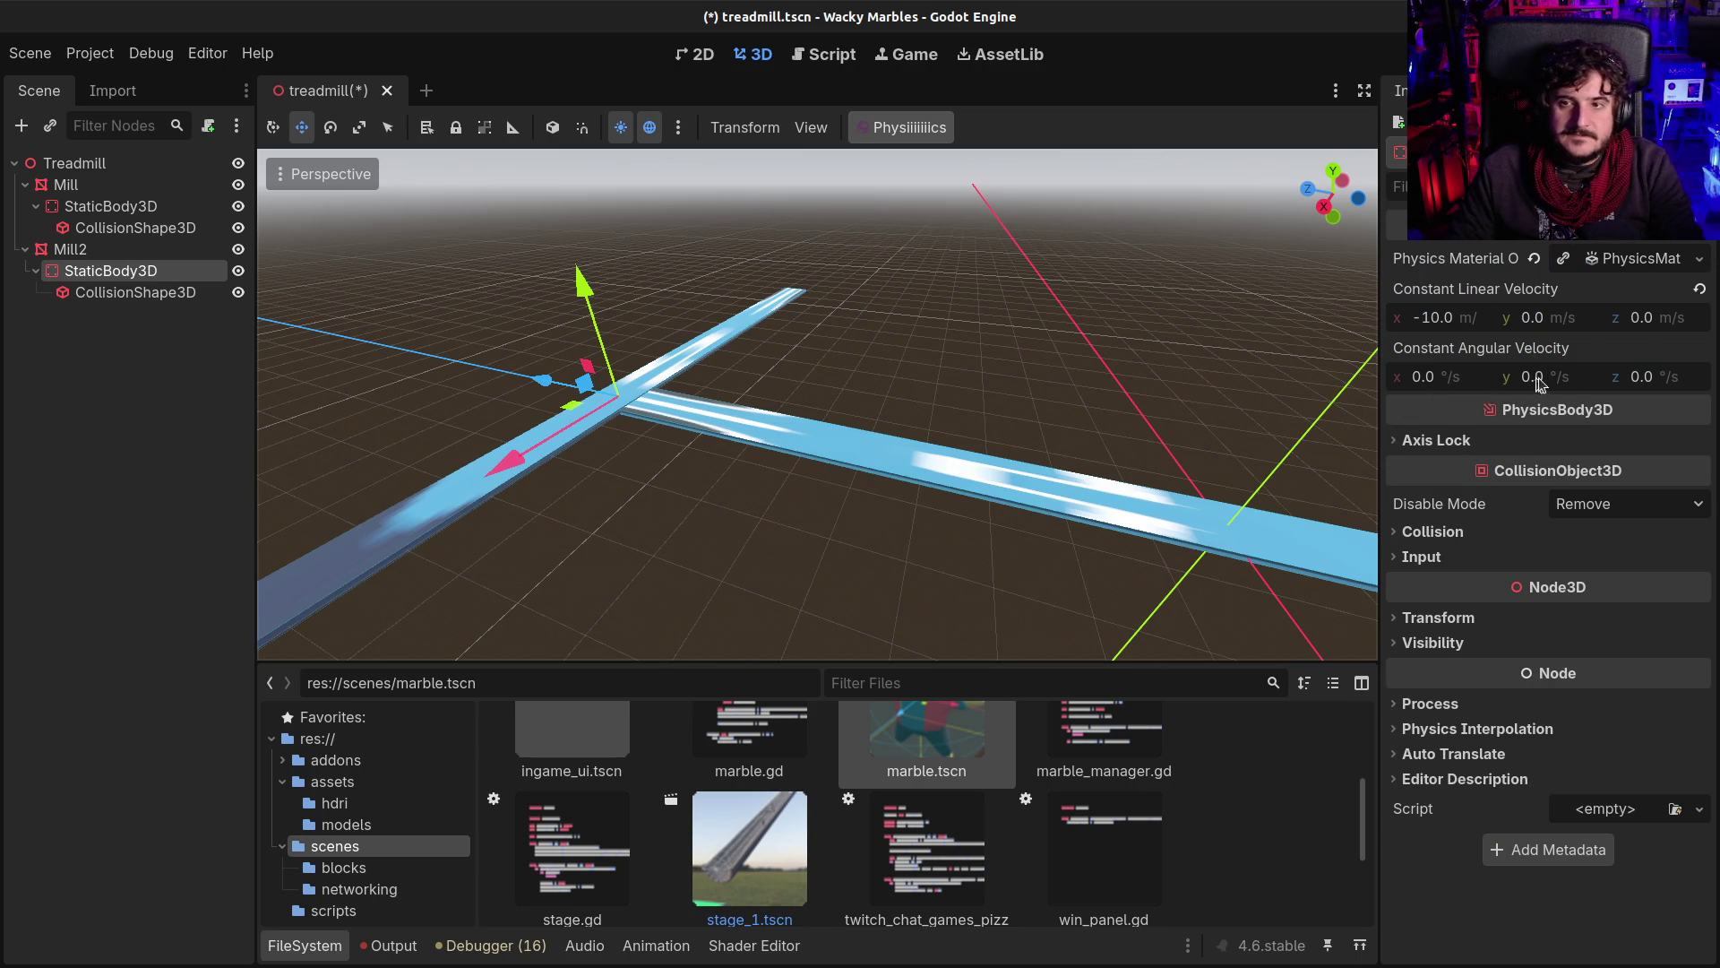
Step: Set Mill's static body constant angular velocity x to 4 °/s and save the scene
left_click(1635, 378)
type("10")
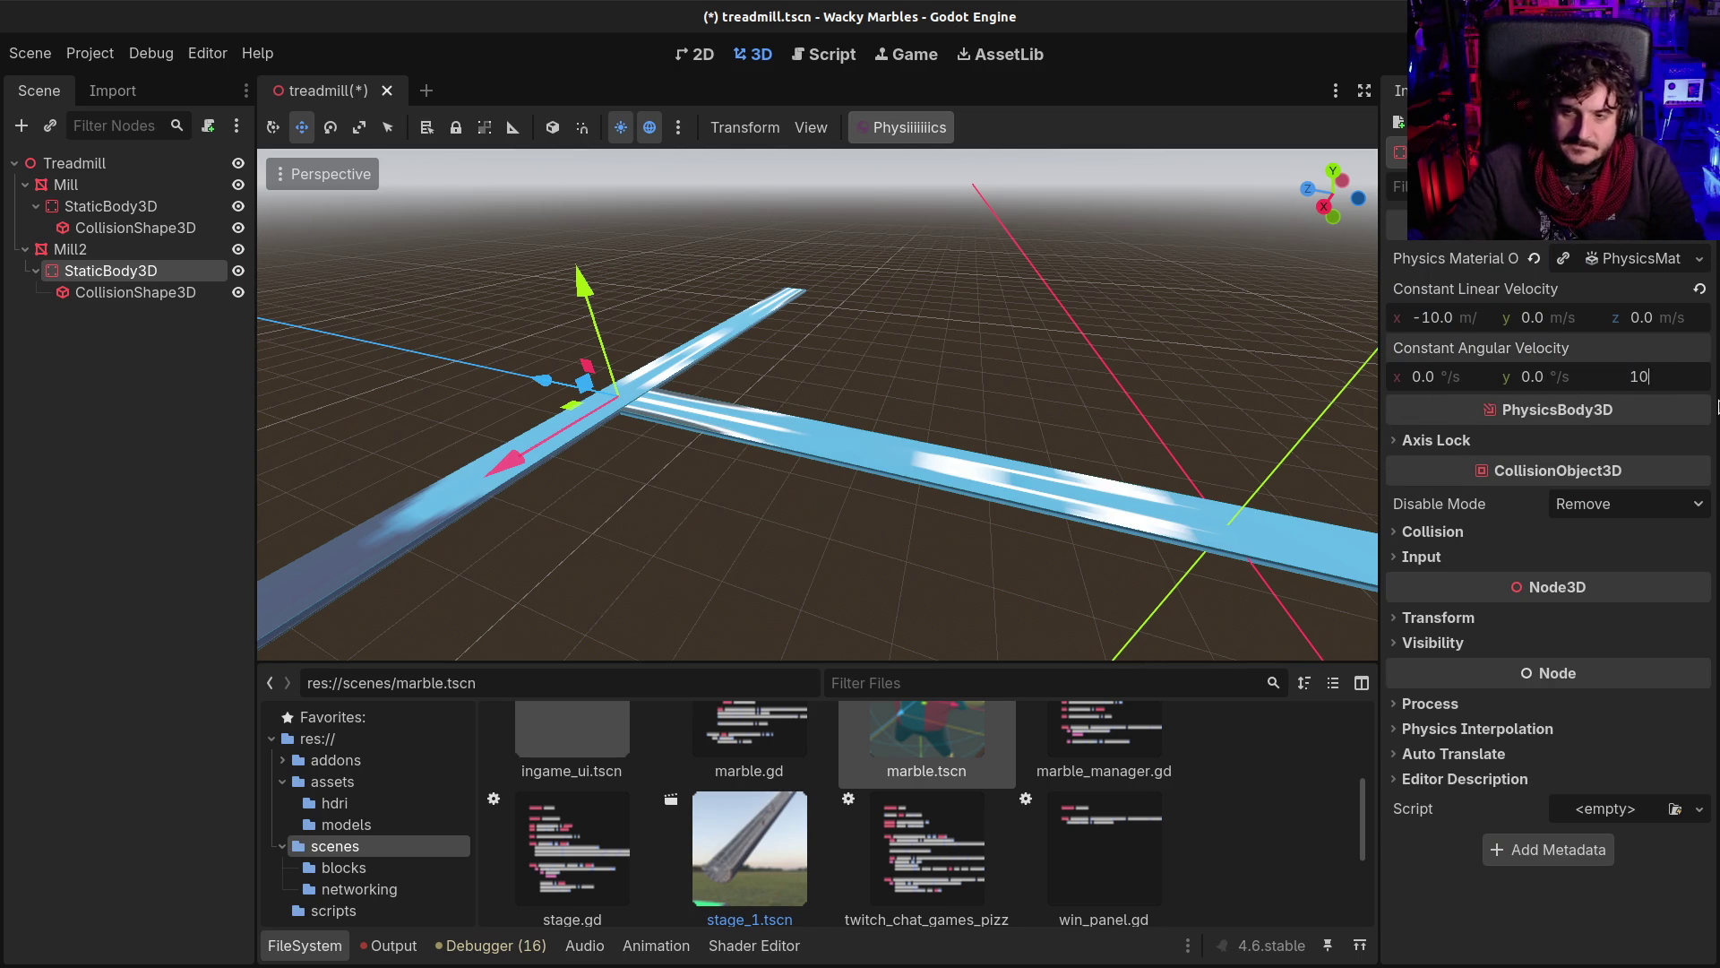
left_click(110, 206)
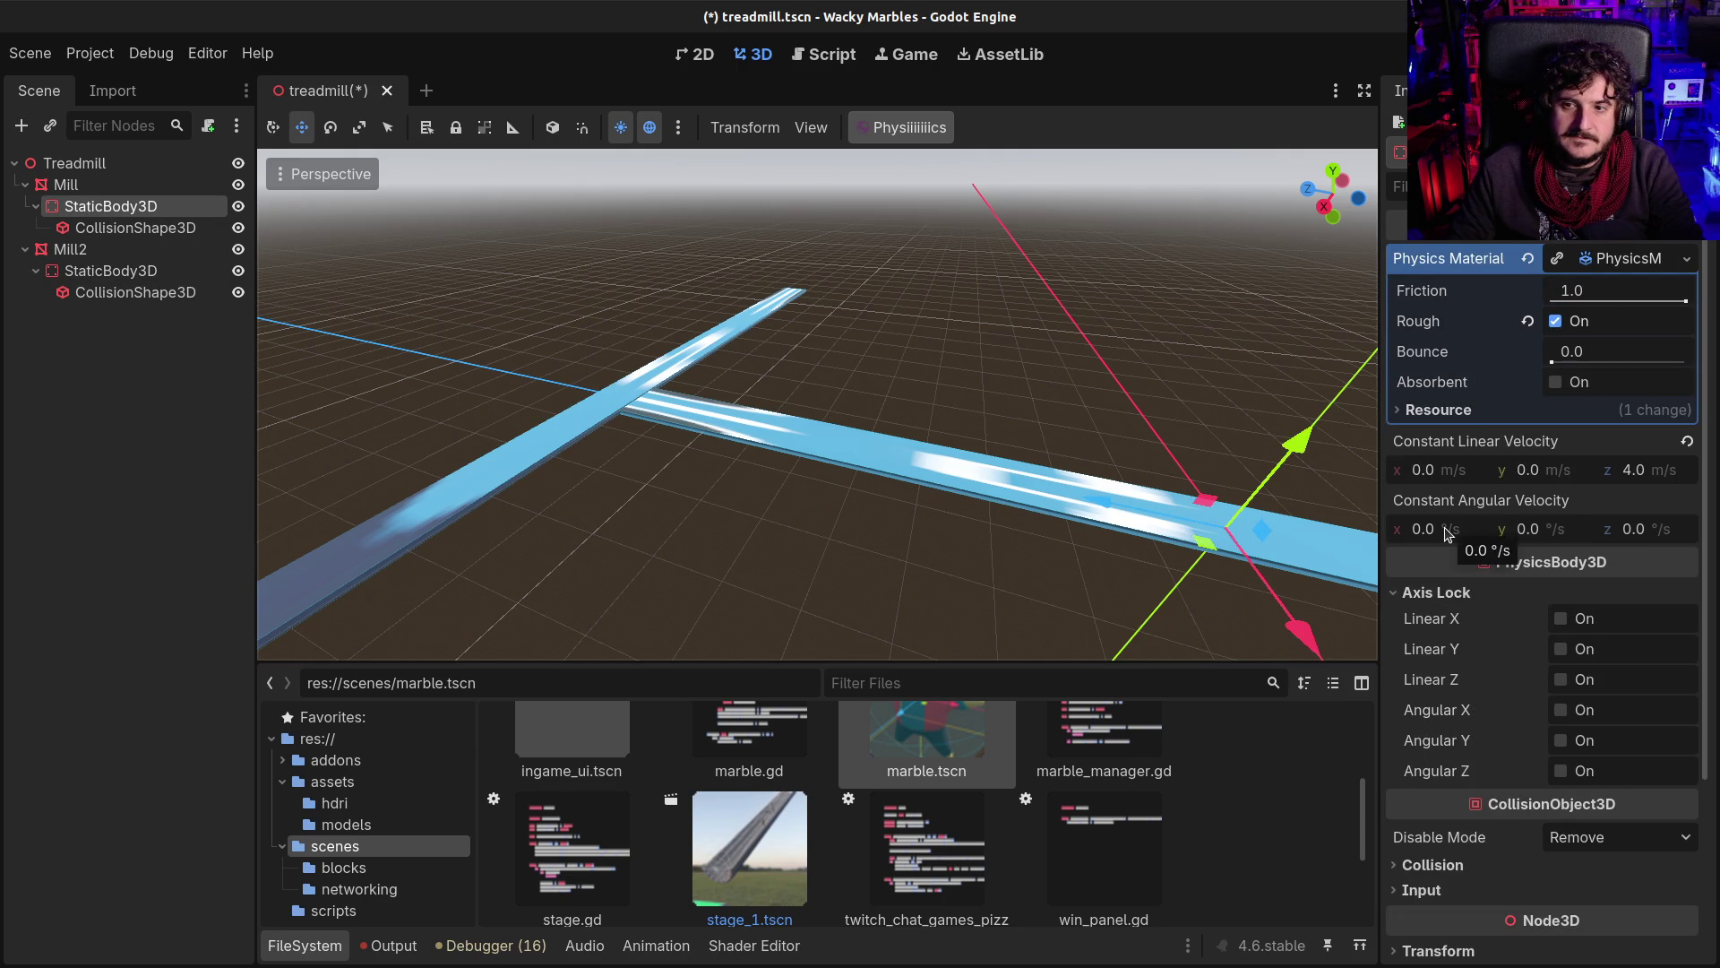
left_click(1447, 533)
type("4")
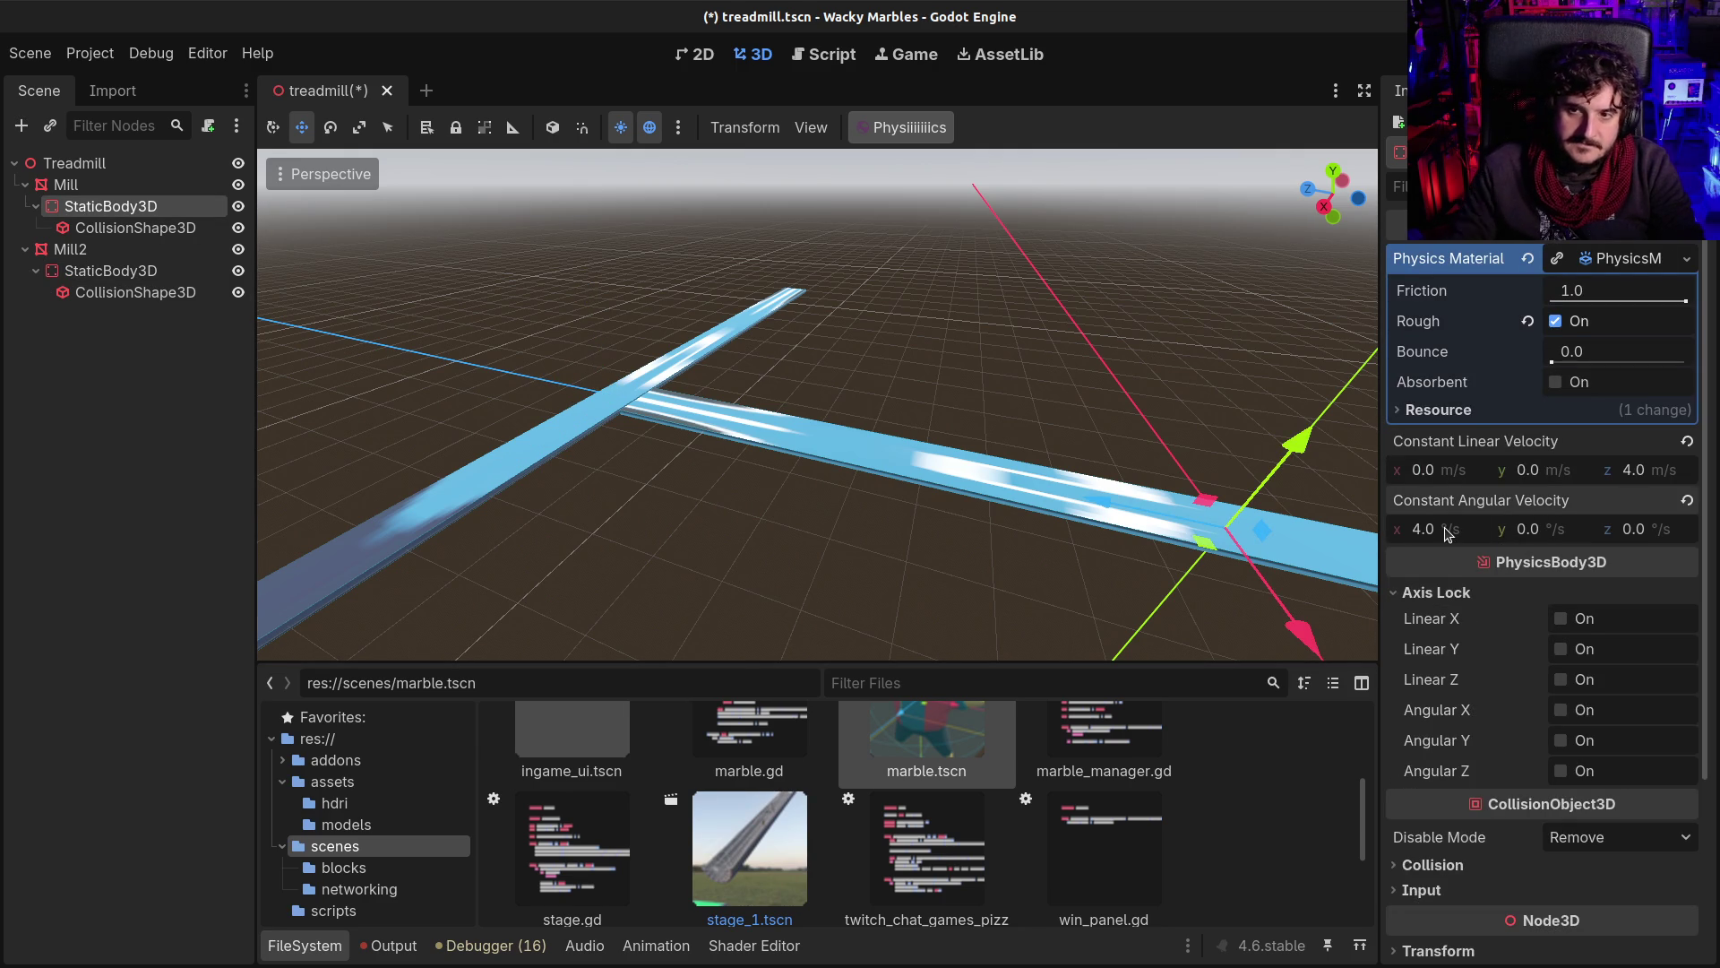
key("ctrl+s")
Step: Drop a marble onto the rotating Mill platform, check the velocities, then delete the marble
left_click_drag(926, 744, 1003, 475)
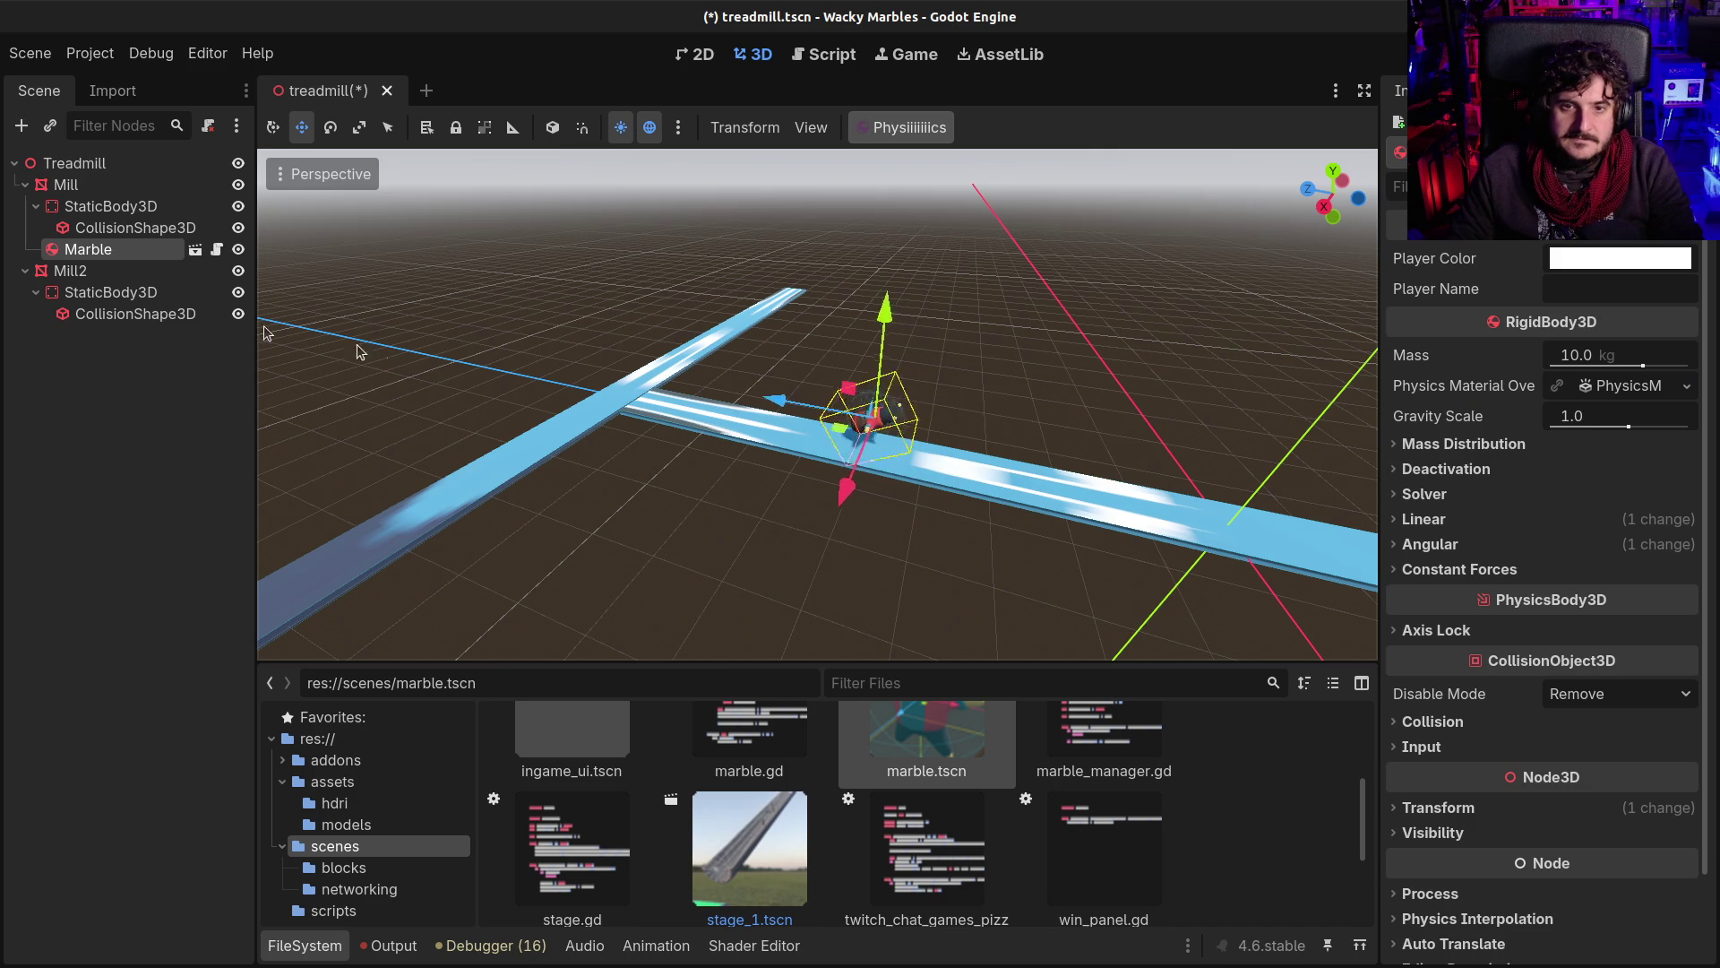
left_click(645, 398)
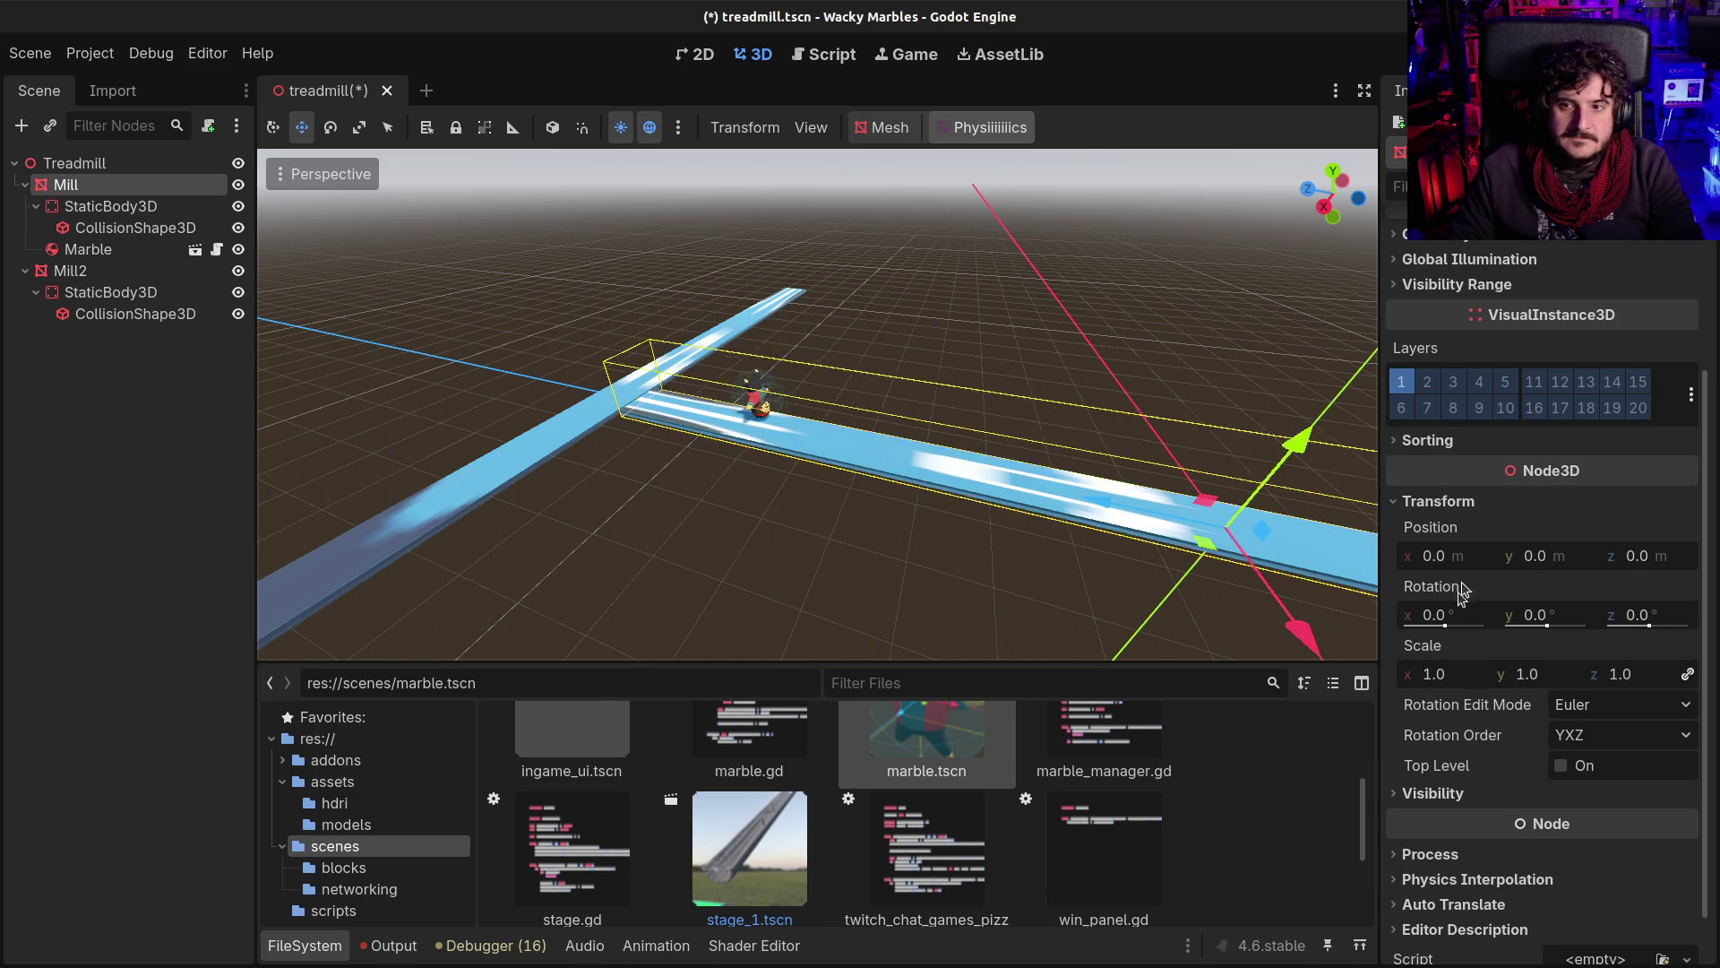
left_click(64, 206)
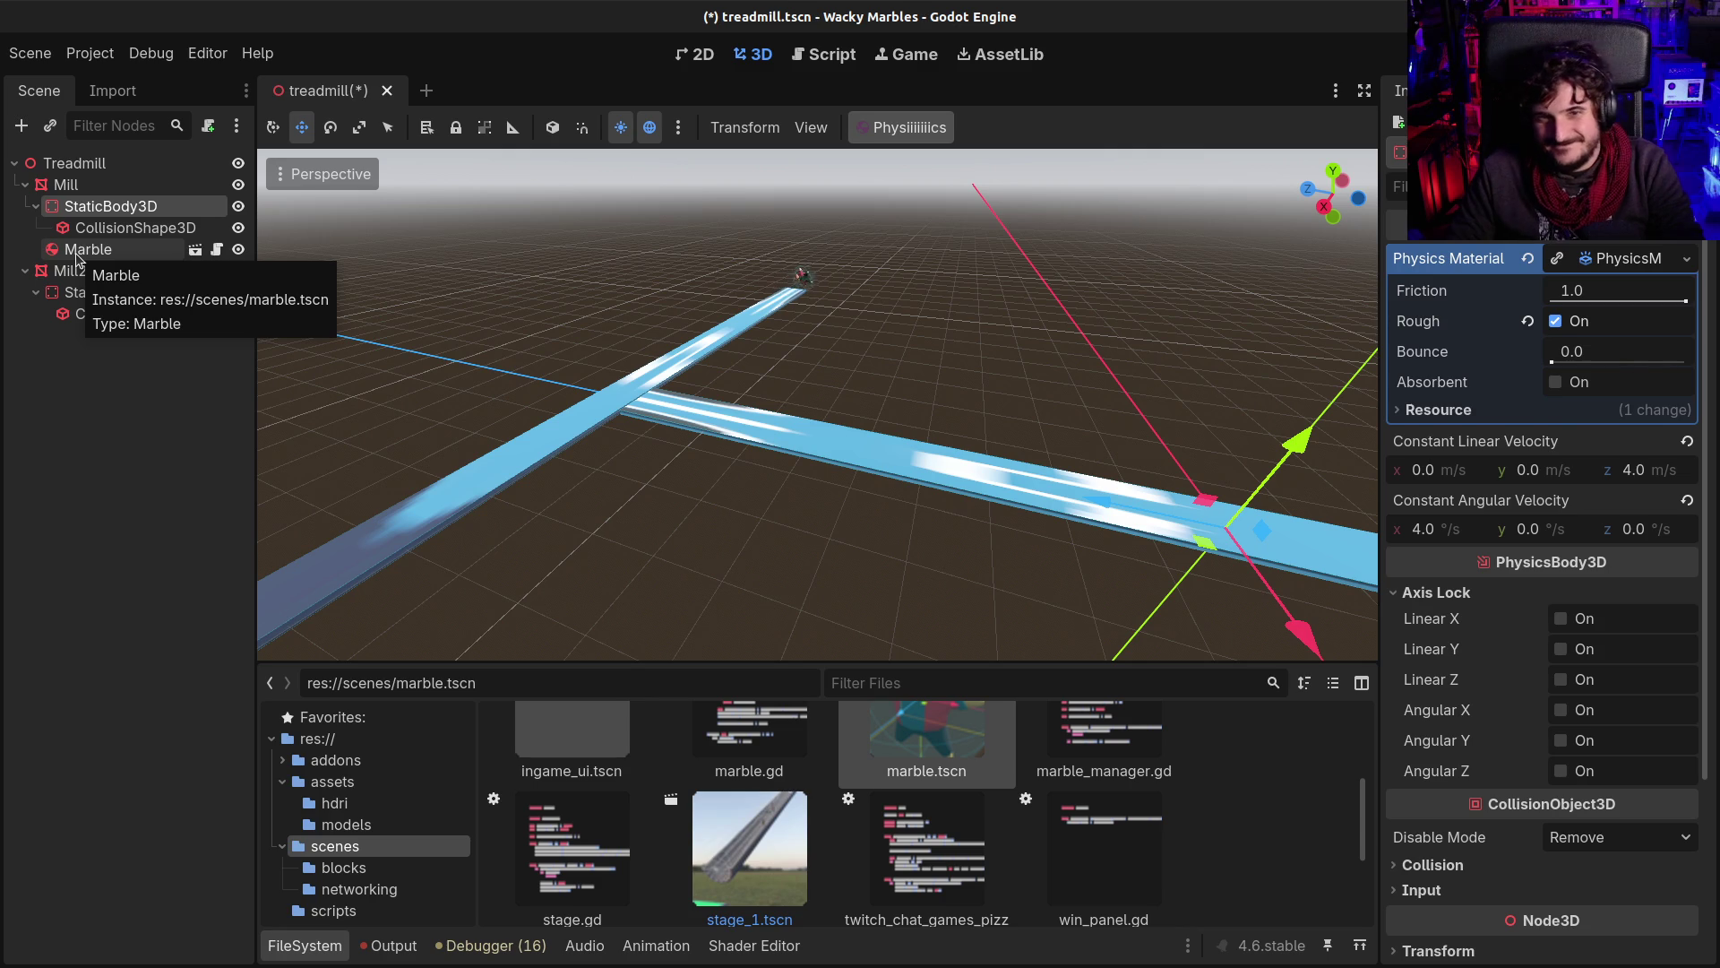
left_click(104, 254)
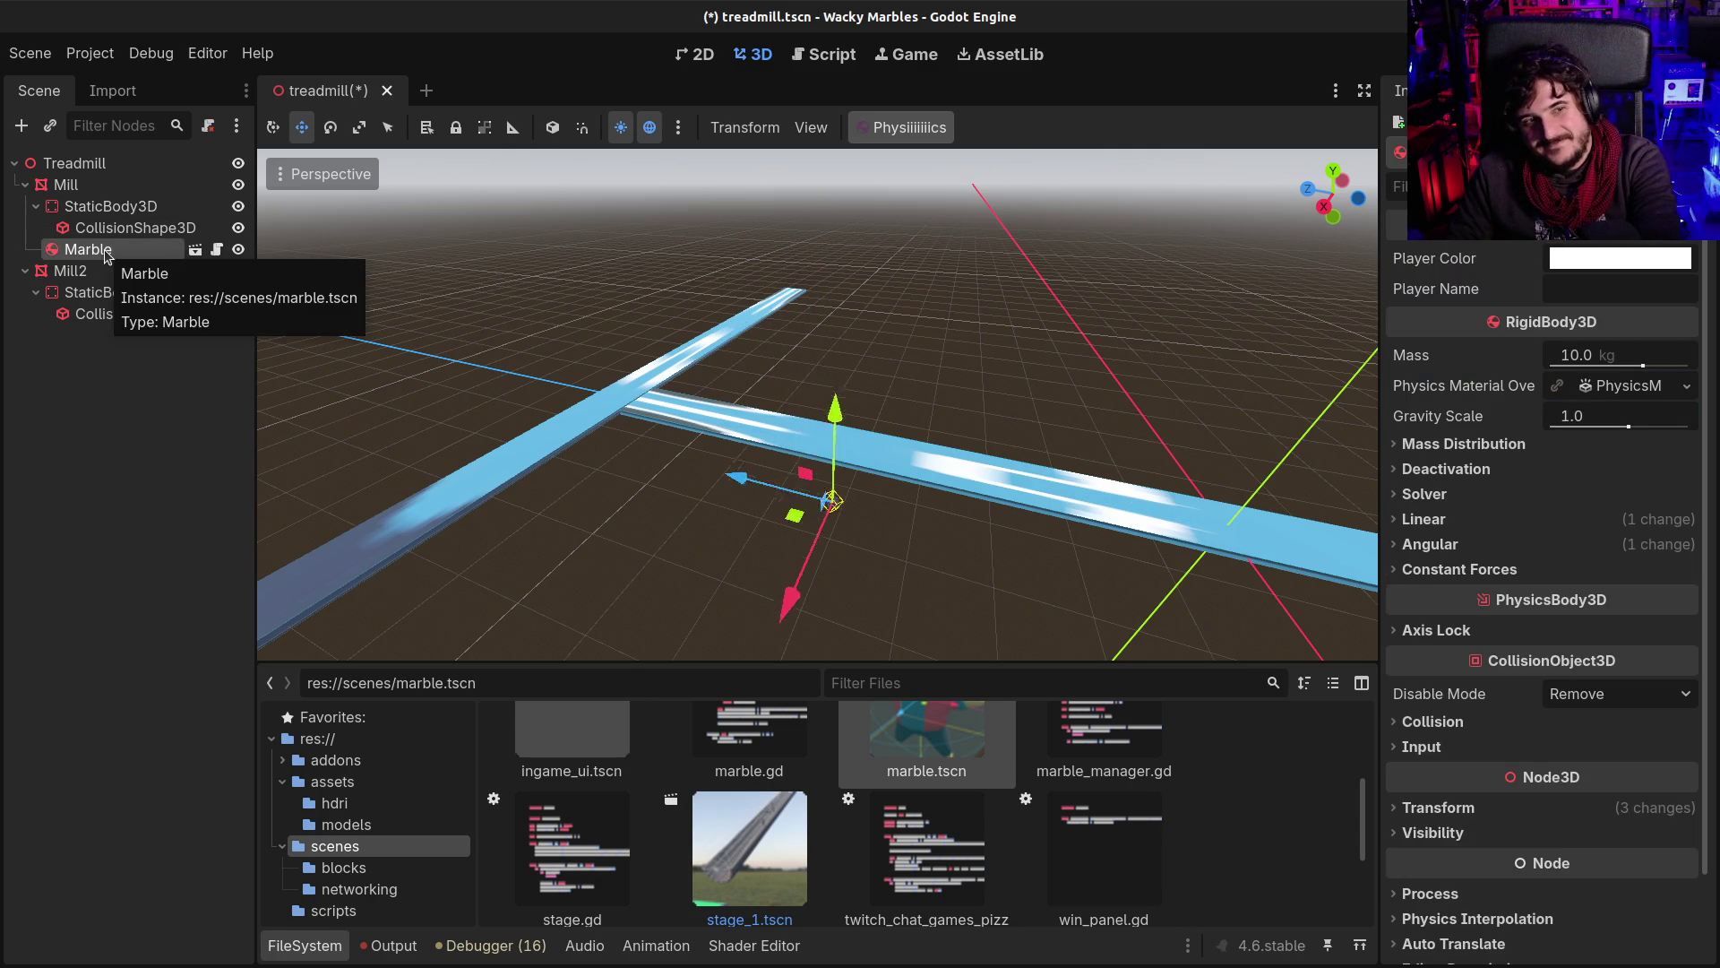
key("Delete")
key("Return")
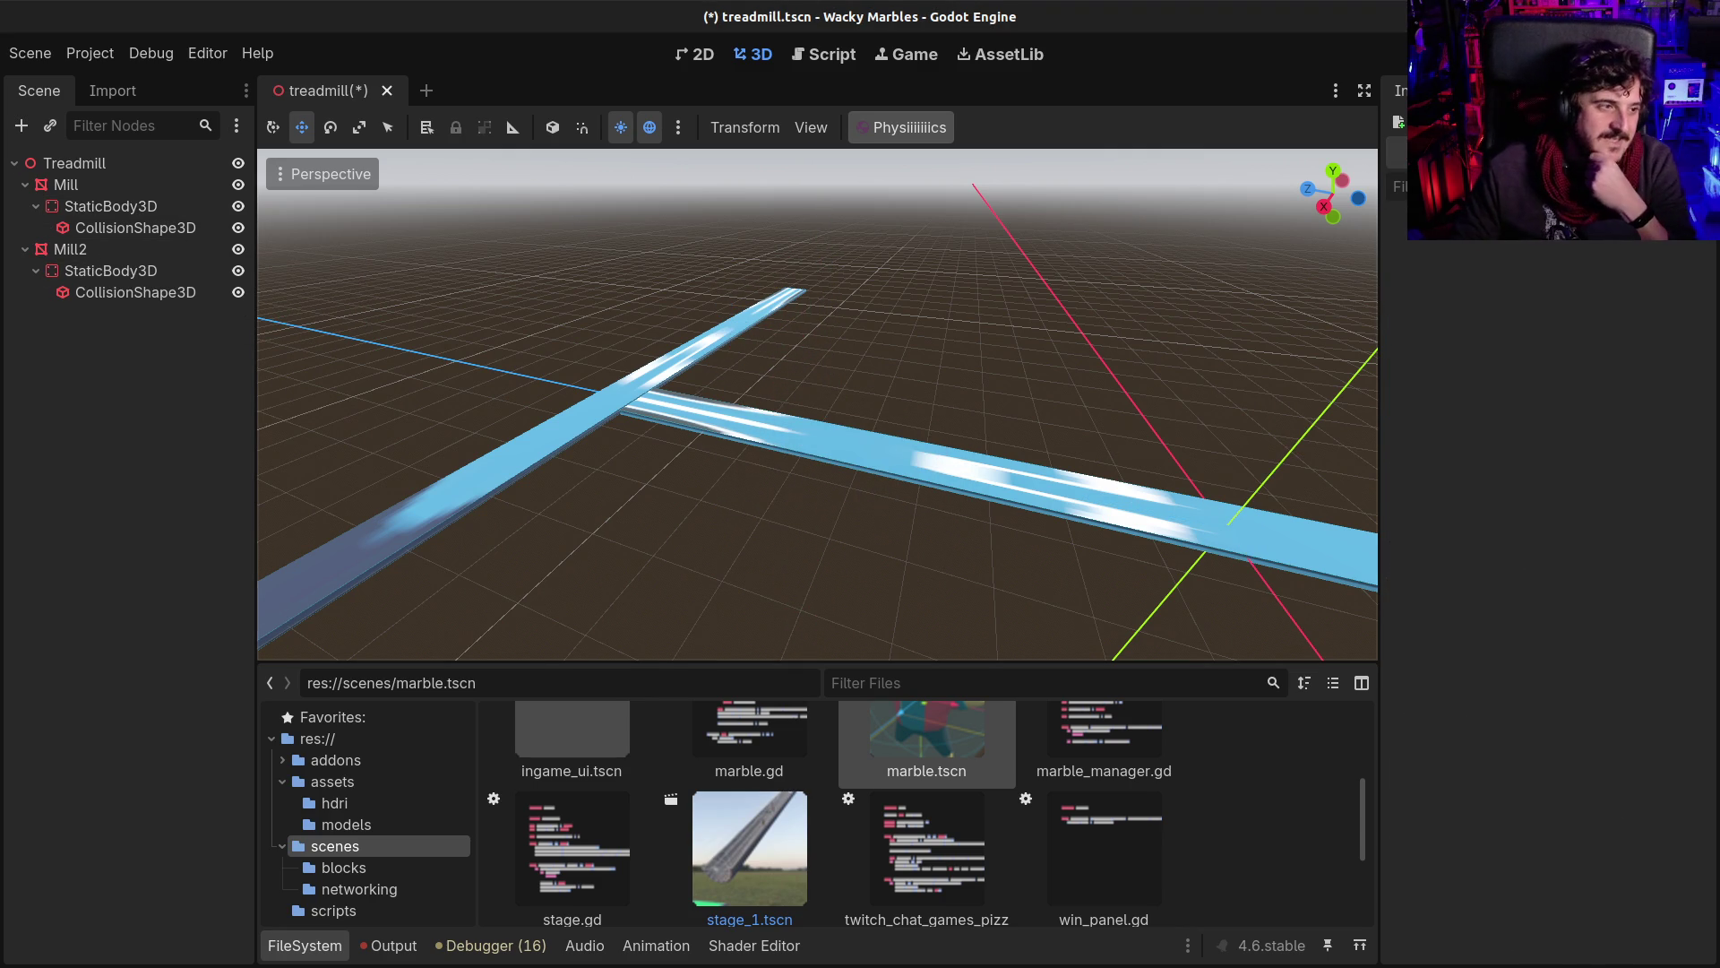